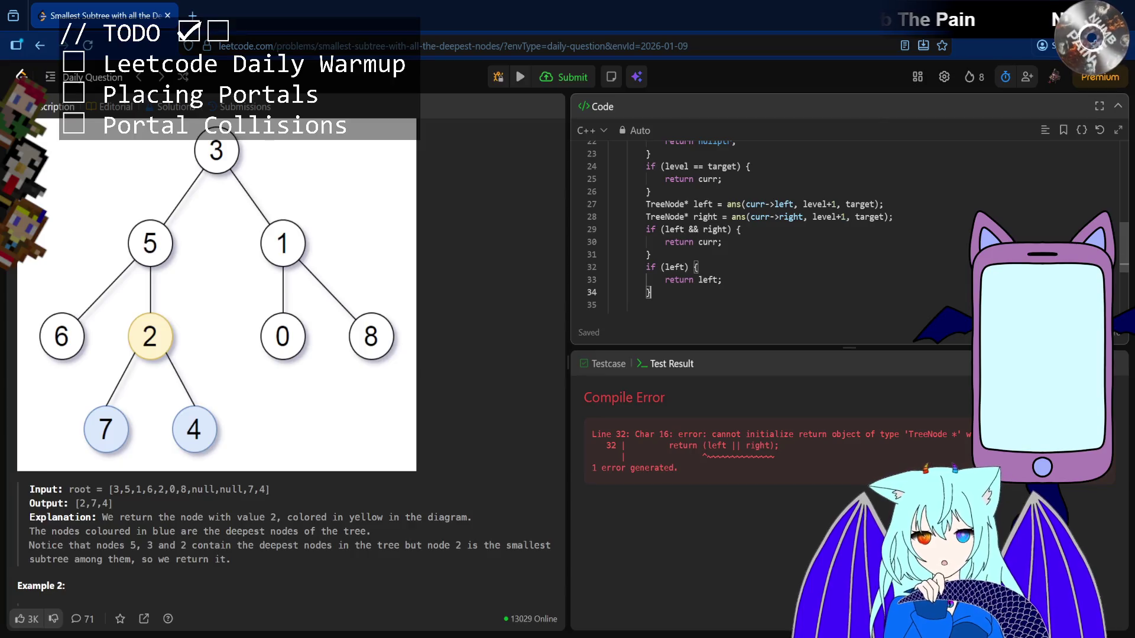
- Add an if (right) { return right; } branch after the left check
key(Down)
key(Return)
text(if (right) {)
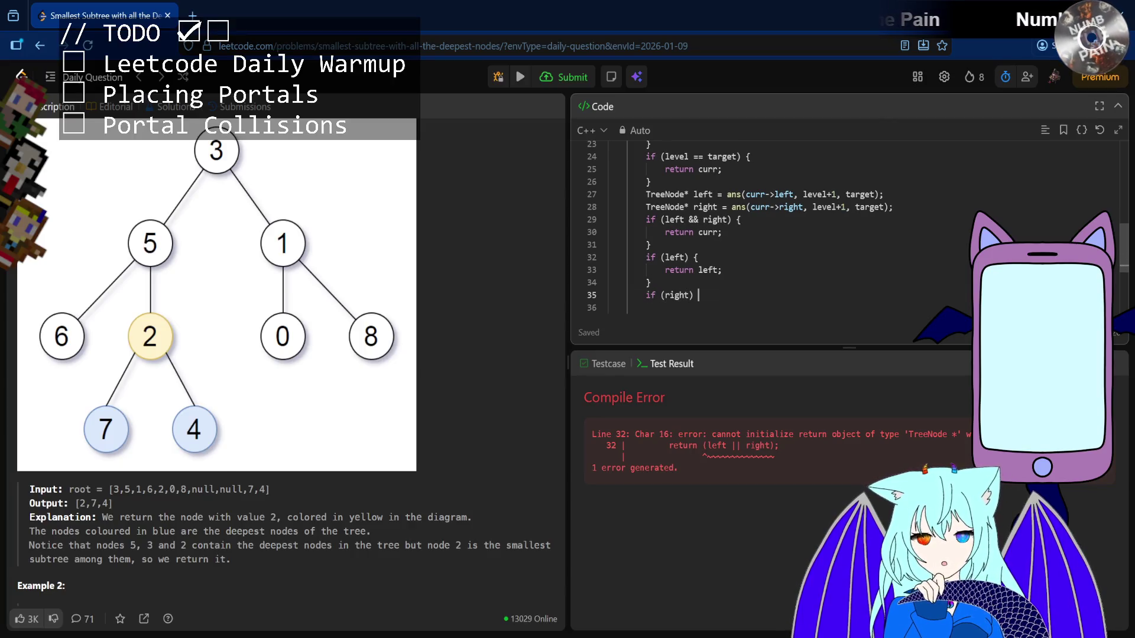
key(Return)
text(return right;)
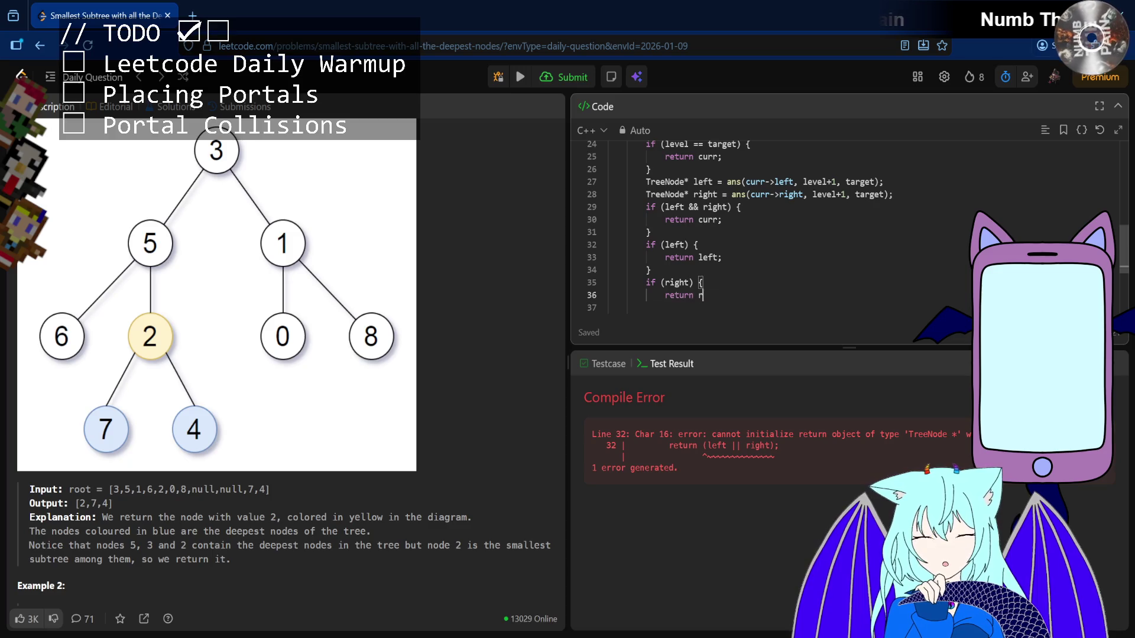
key(Down)
key(Down)
key(BackSpace)
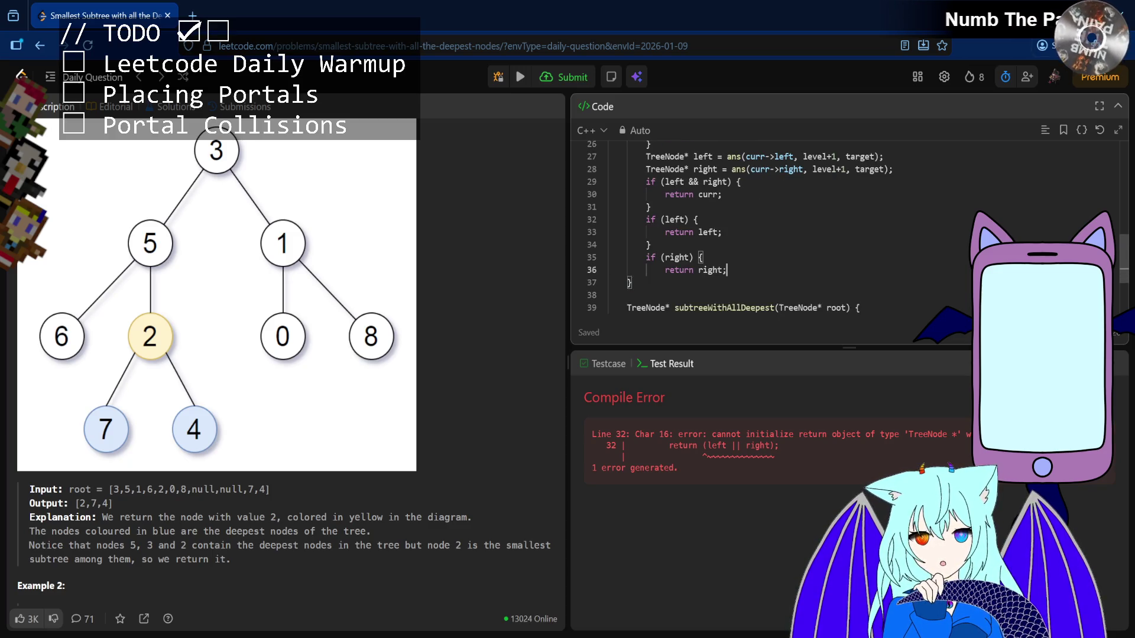
text(})
- End the solution with return nullptr;, run the test cases, and submit it
key(Return)
text(return nullptr;)
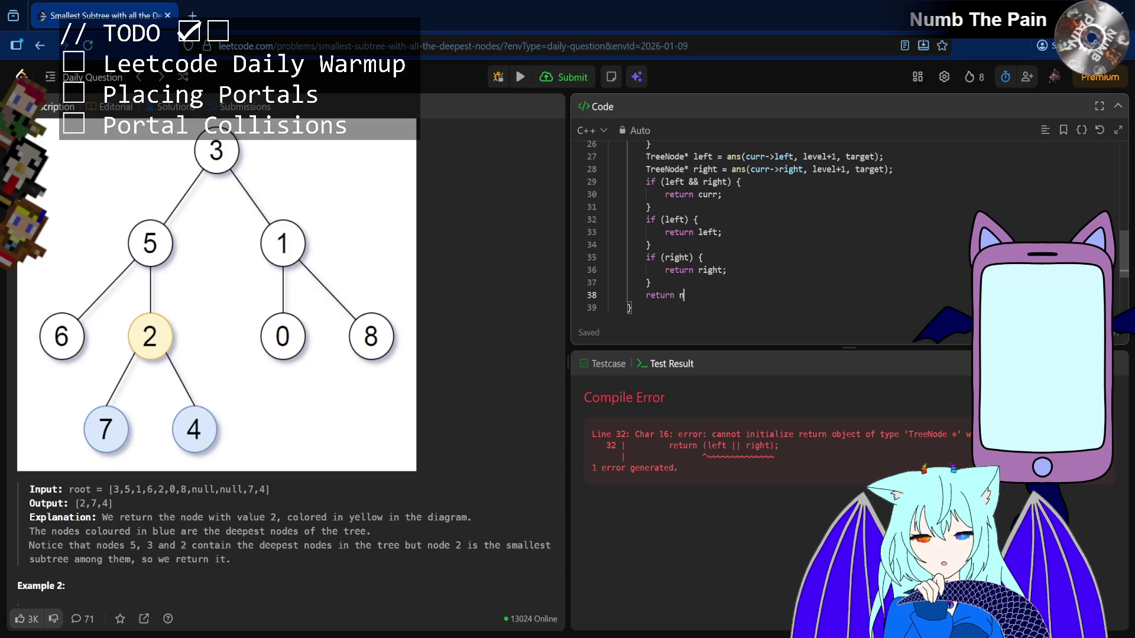
click(520, 77)
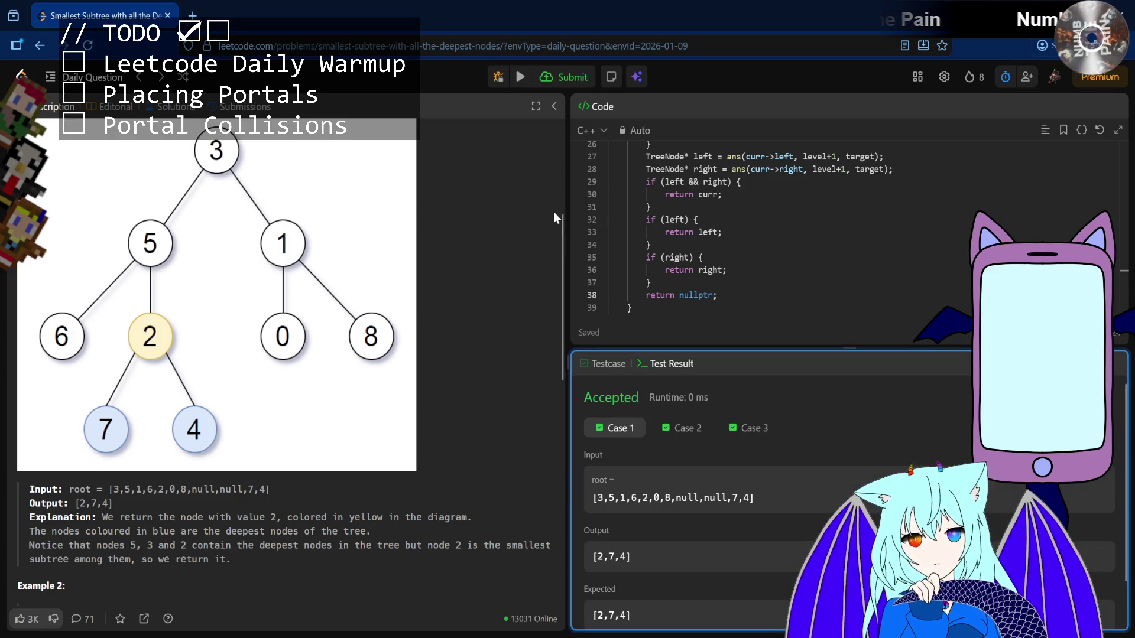
click(564, 80)
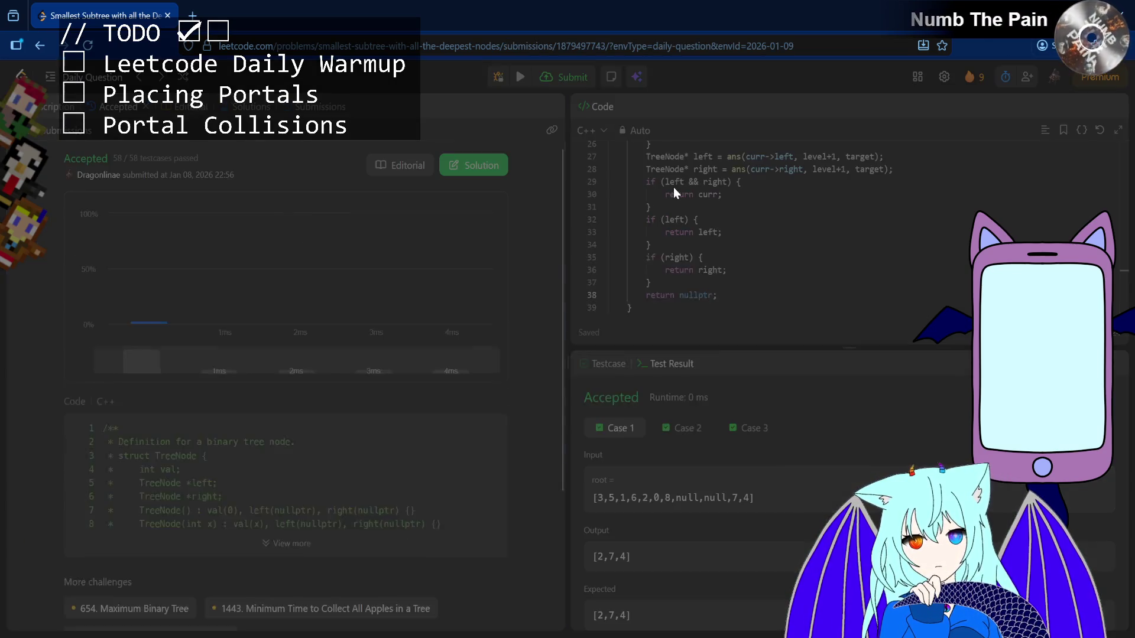
- Close the Daily Coding Challenge Completed popup
click(704, 269)
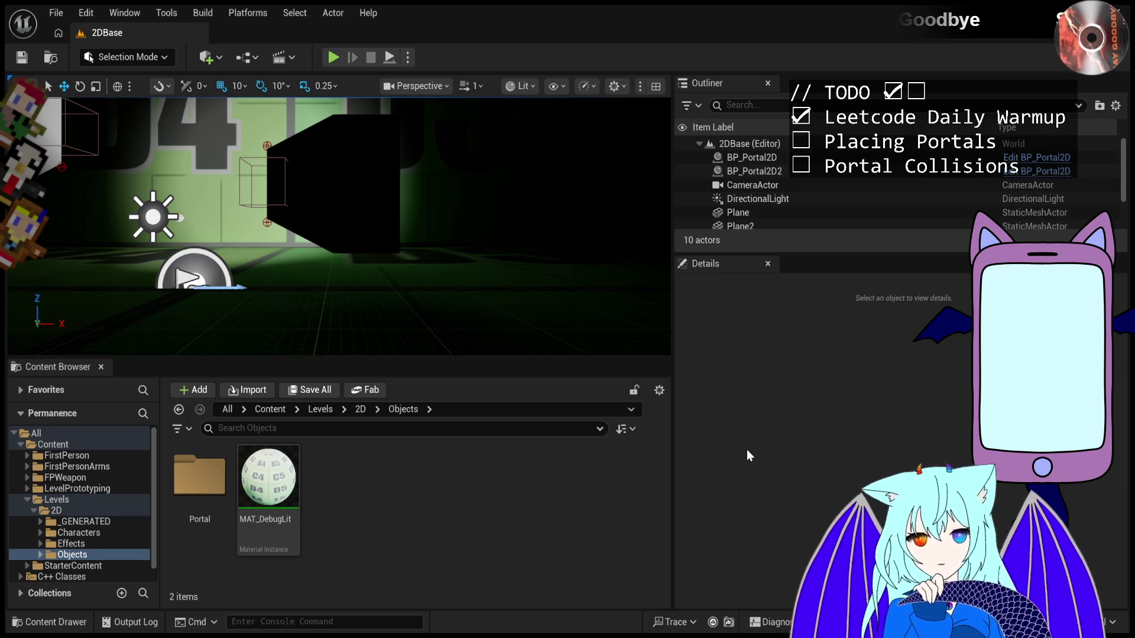
- Orbit the Unreal viewport around the 2DBase level
mouse_move(337, 225)
mouse_down()
mouse_move(402, 225)
mouse_move(432, 278)
mouse_up()
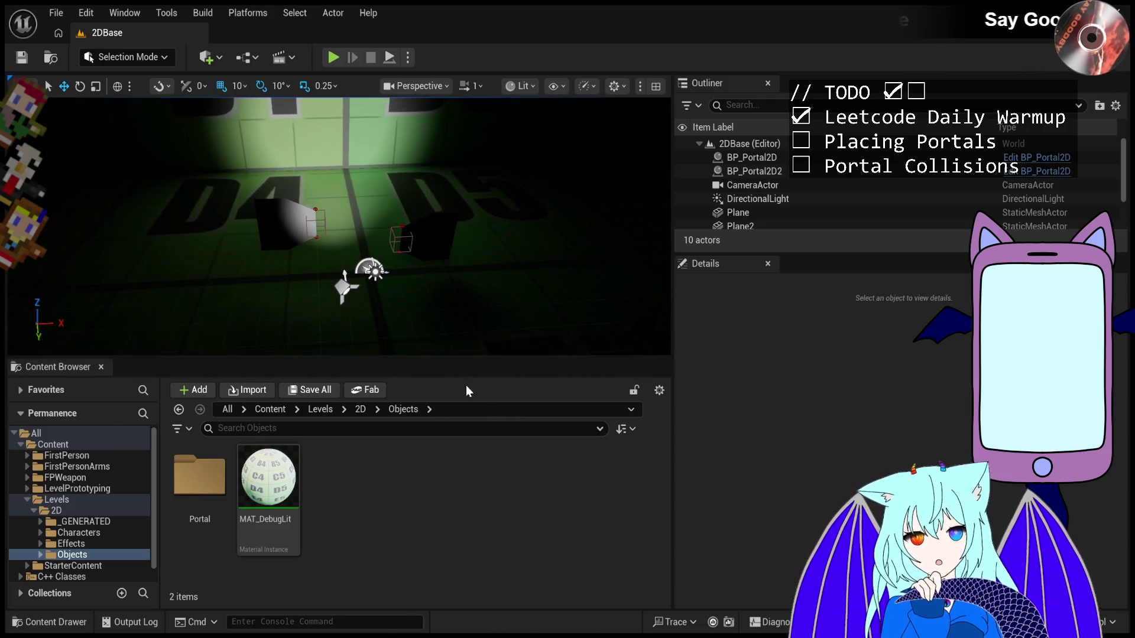
- Raise the DirectionalLight's Intensity to 3.0 and tilt the view toward the lettered wall
scroll(767, 198, down, 1)
click(767, 190)
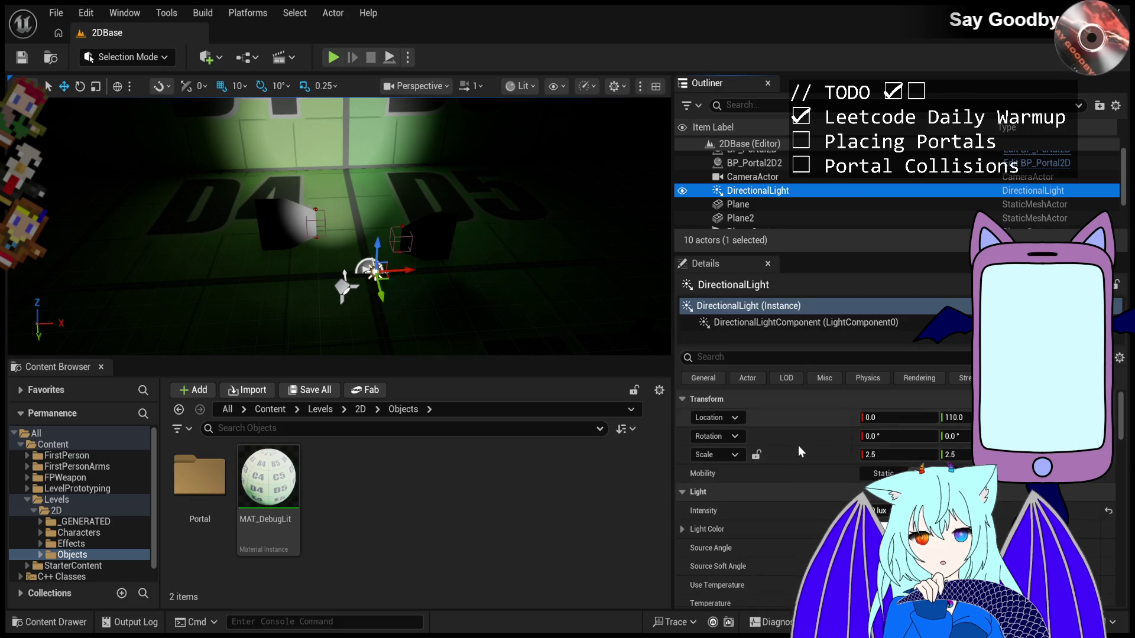
drag(869, 488, 881, 494)
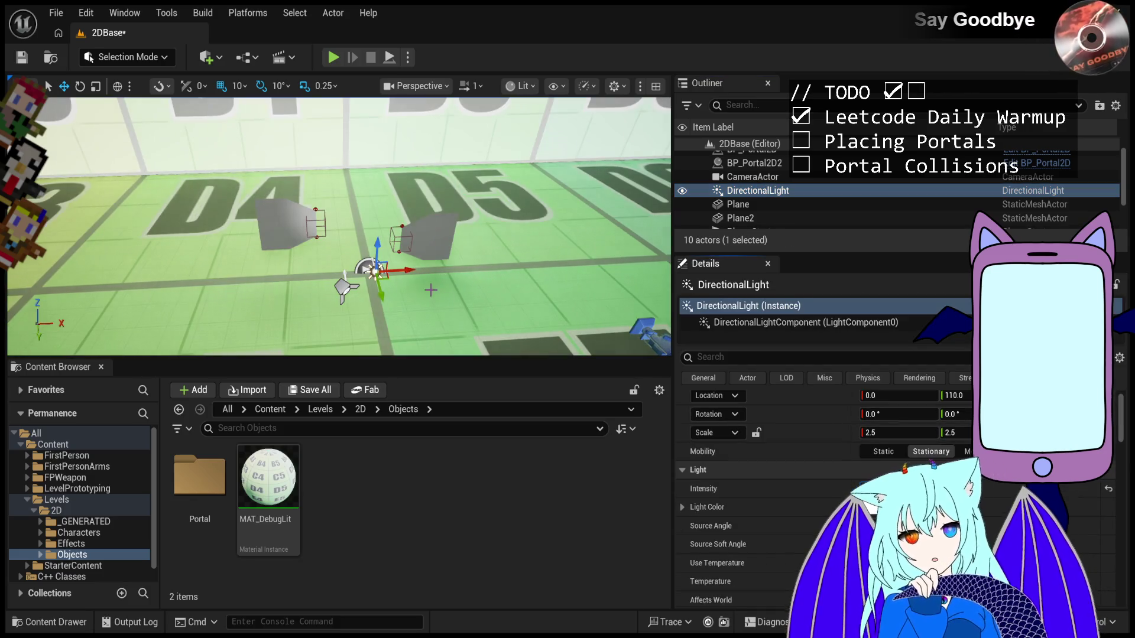
mouse_move(414, 249)
mouse_down()
mouse_move(414, 195)
mouse_move(426, 237)
mouse_move(408, 225)
mouse_move(421, 236)
mouse_move(434, 224)
mouse_up()
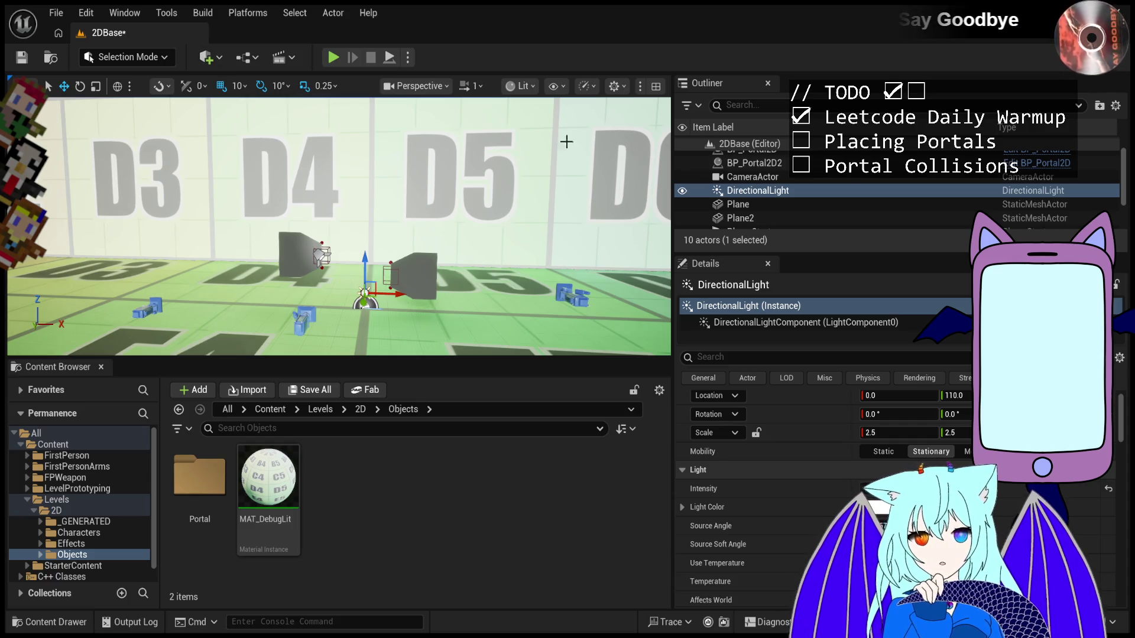
scroll(739, 204, down, 3)
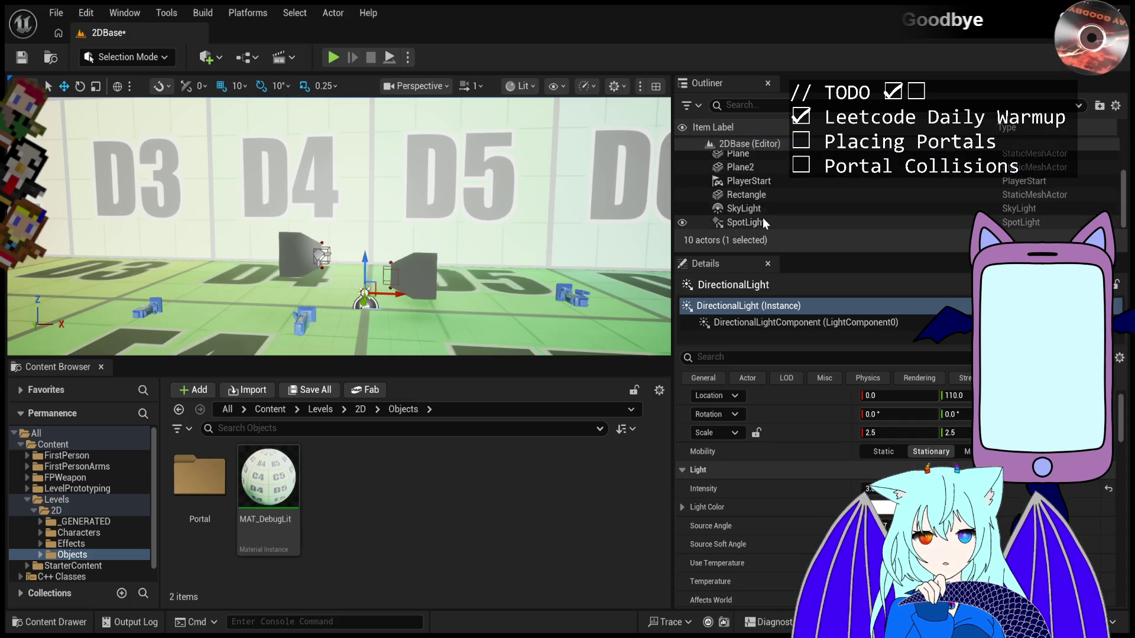
click(763, 195)
mouse_move(594, 257)
mouse_down()
mouse_move(532, 213)
mouse_move(437, 177)
mouse_up()
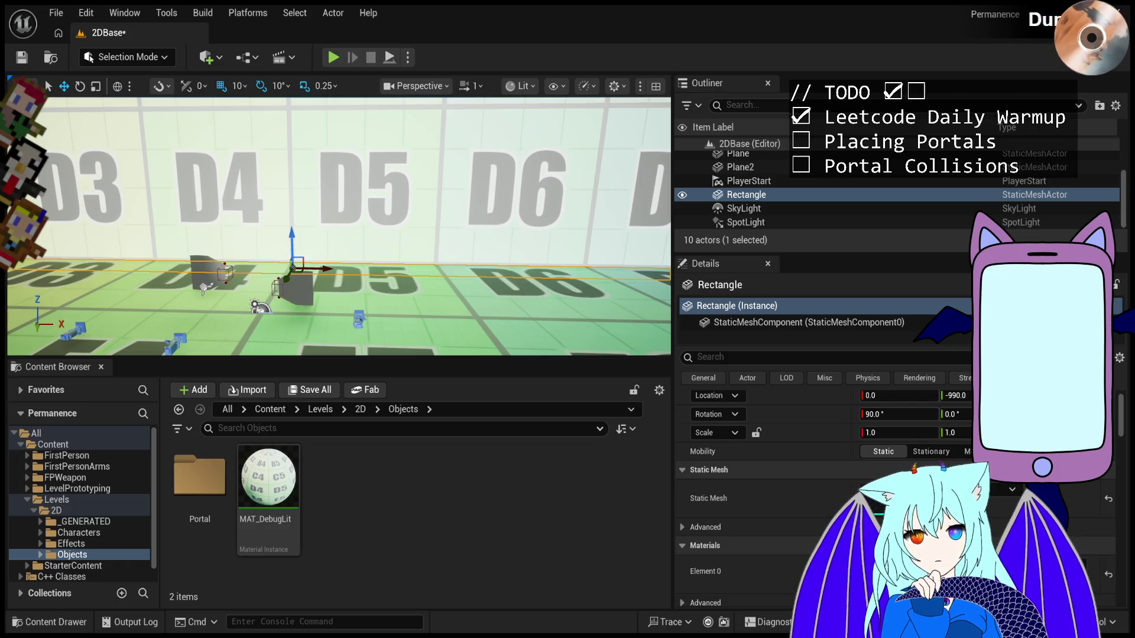
- Frame the viewport on the Rectangle mesh
key(f)
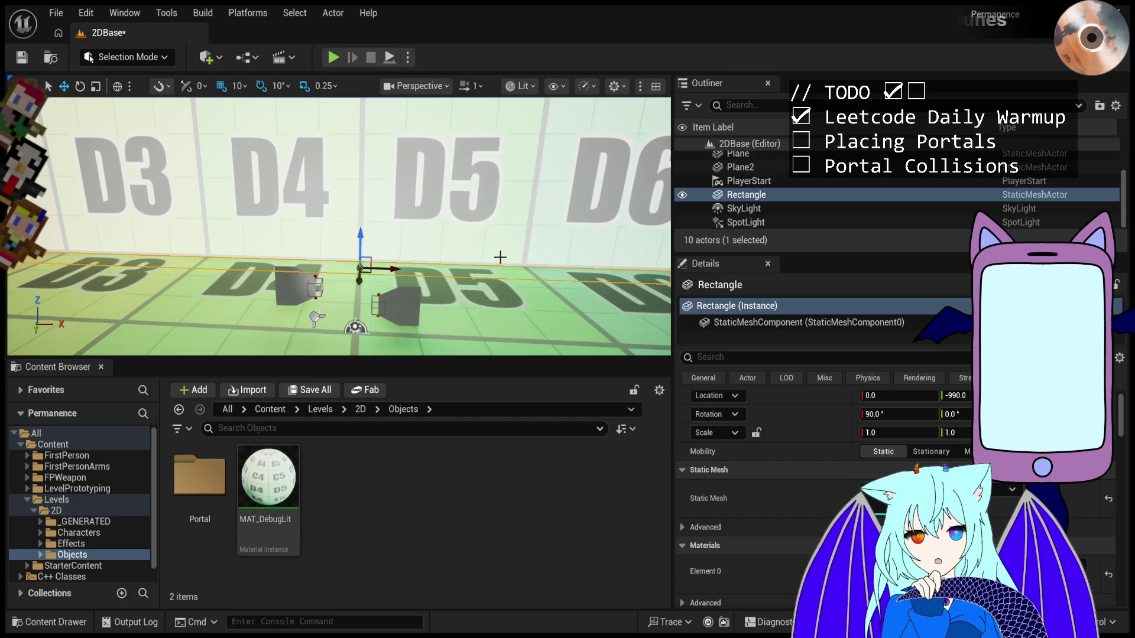
mouse_move(448, 230)
mouse_down()
mouse_move(485, 229)
mouse_move(538, 260)
mouse_up()
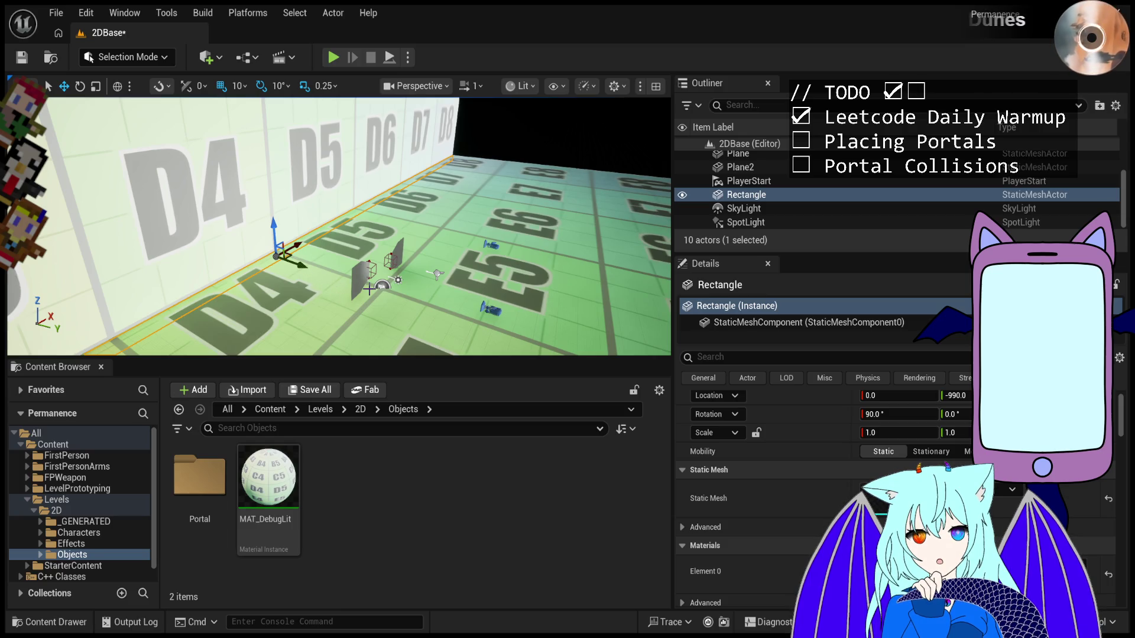
mouse_move(369, 289)
mouse_down()
mouse_move(372, 256)
mouse_move(484, 248)
mouse_move(233, 72)
mouse_up()
click(445, 245)
click(467, 254)
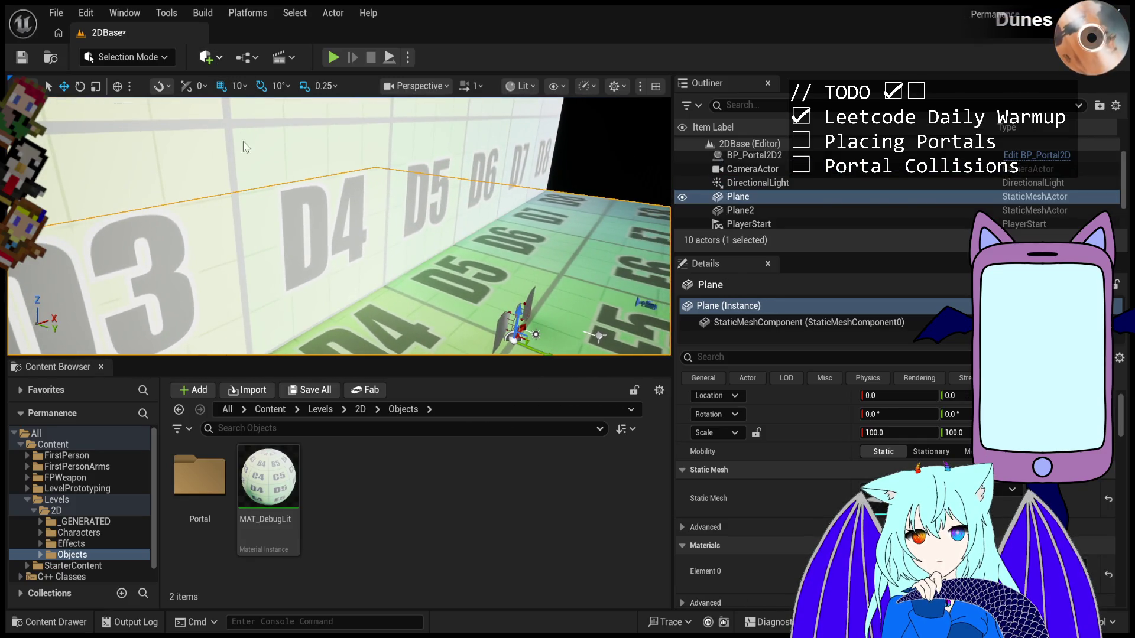
- Place a Cube in the level and move it between the two portals at X 90
mouse_move(356, 226)
mouse_down()
mouse_move(371, 239)
mouse_move(346, 234)
mouse_move(582, 208)
mouse_up()
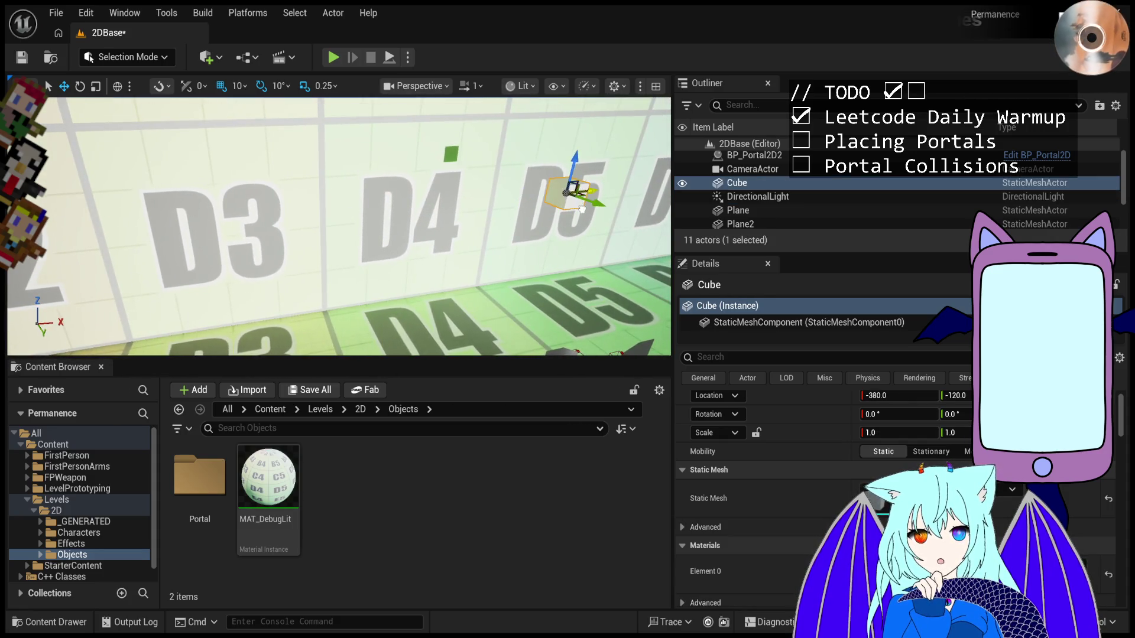
mouse_move(540, 317)
mouse_down()
mouse_move(506, 246)
mouse_move(467, 266)
mouse_move(494, 312)
mouse_move(434, 203)
mouse_up()
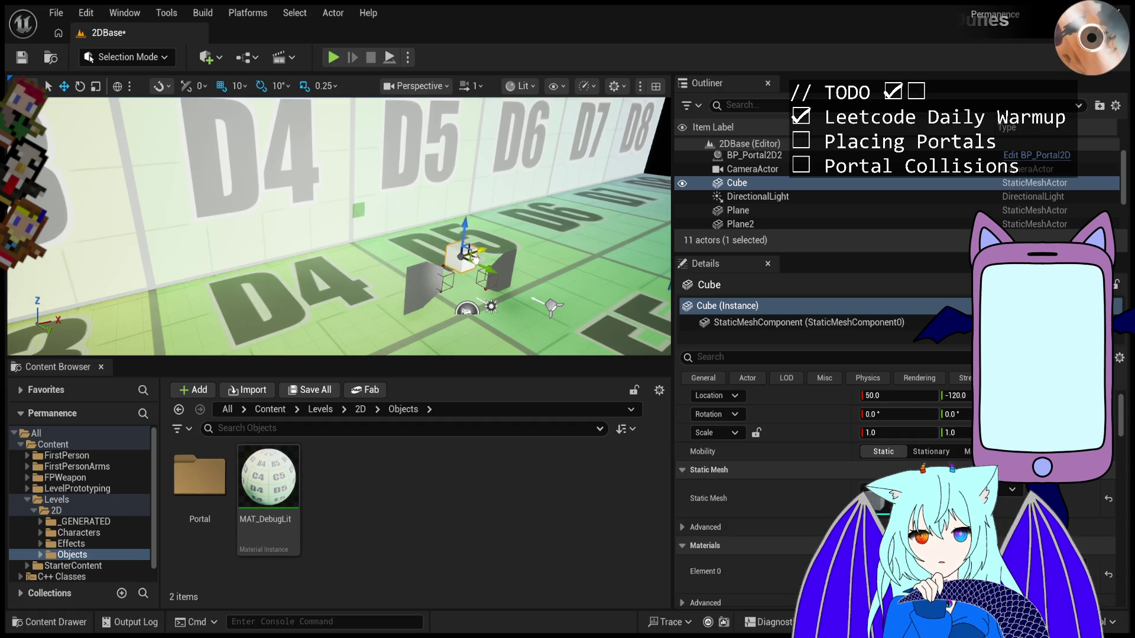
drag(476, 258, 412, 282)
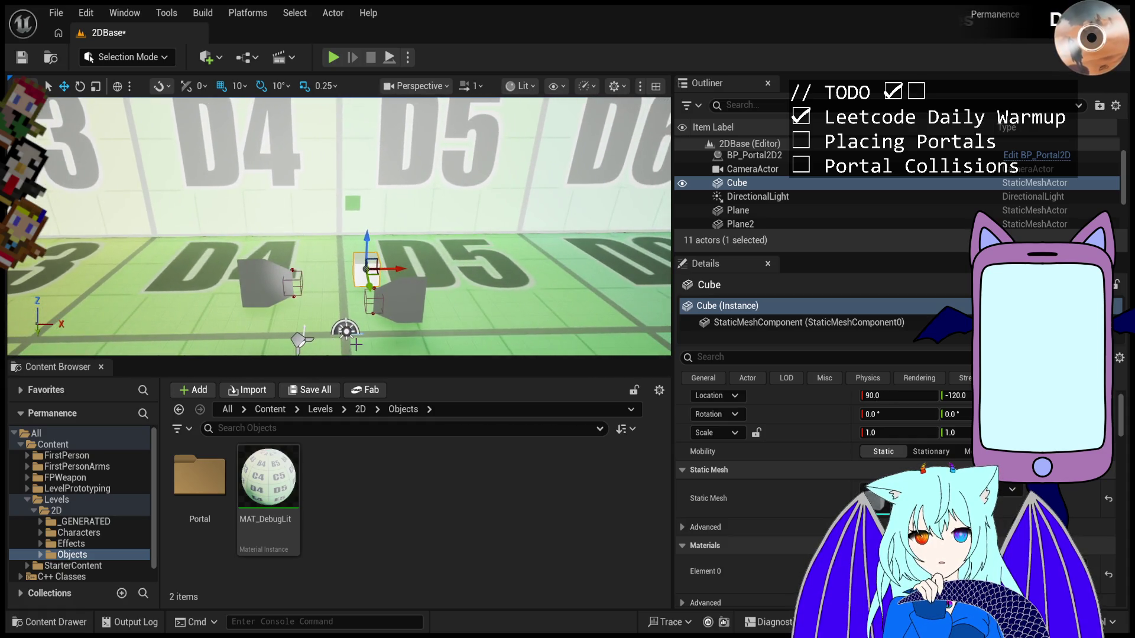
drag(357, 345, 342, 298)
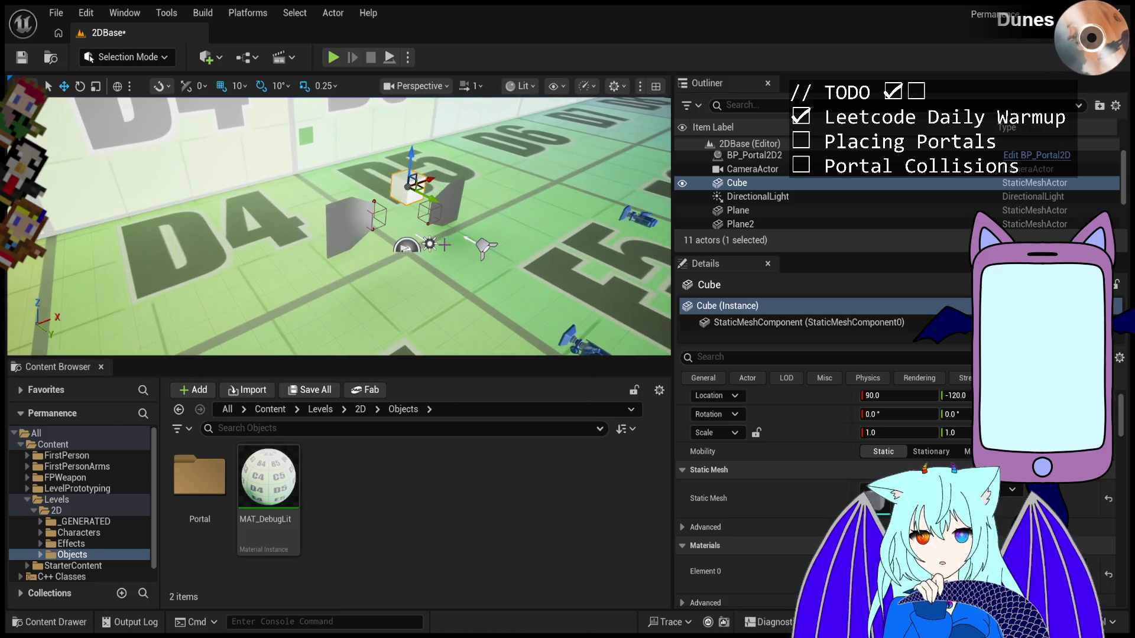
click(483, 246)
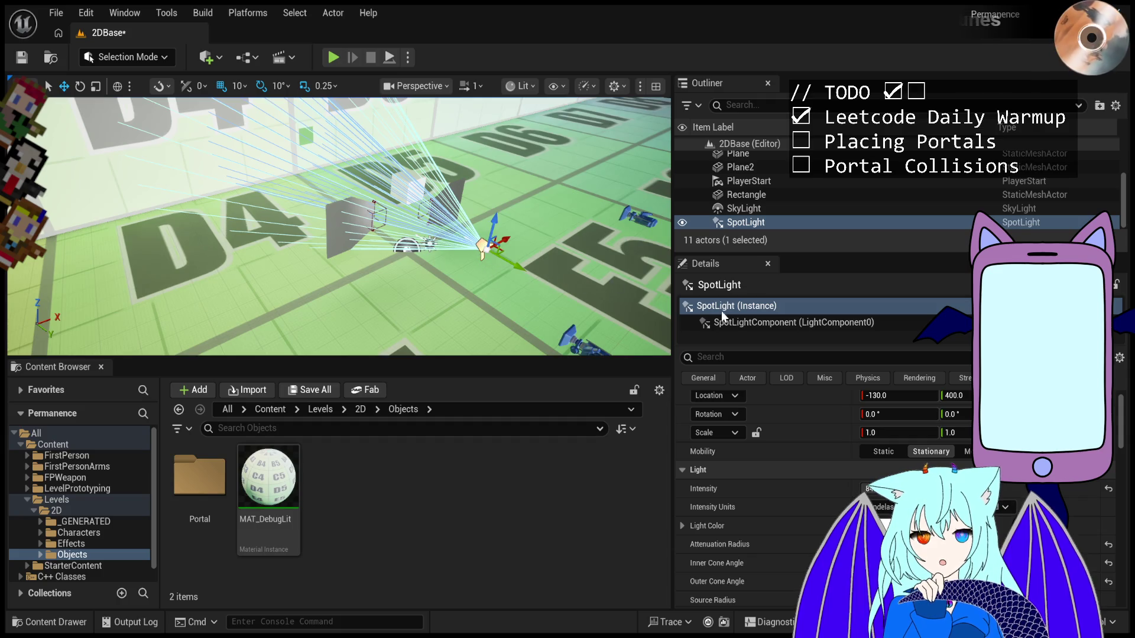
- Filter SpotLight properties by 'shadow', keep Shadow Resolution Scale 1.0, and reset Cast Static Shadows
scroll(821, 441, up, 2)
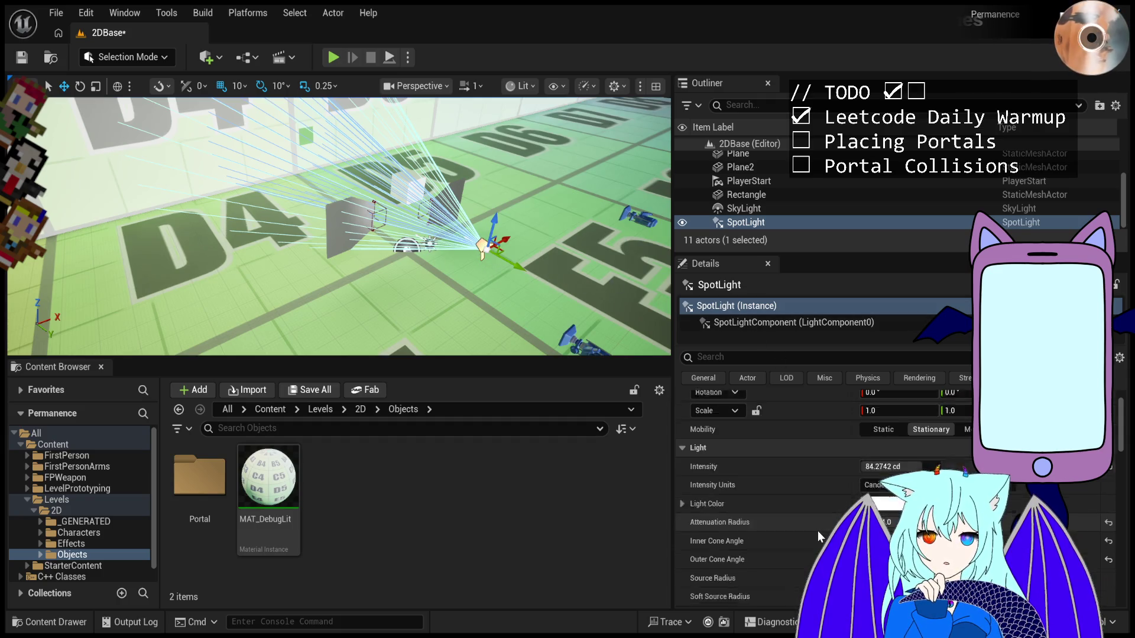
click(781, 358)
text(s)
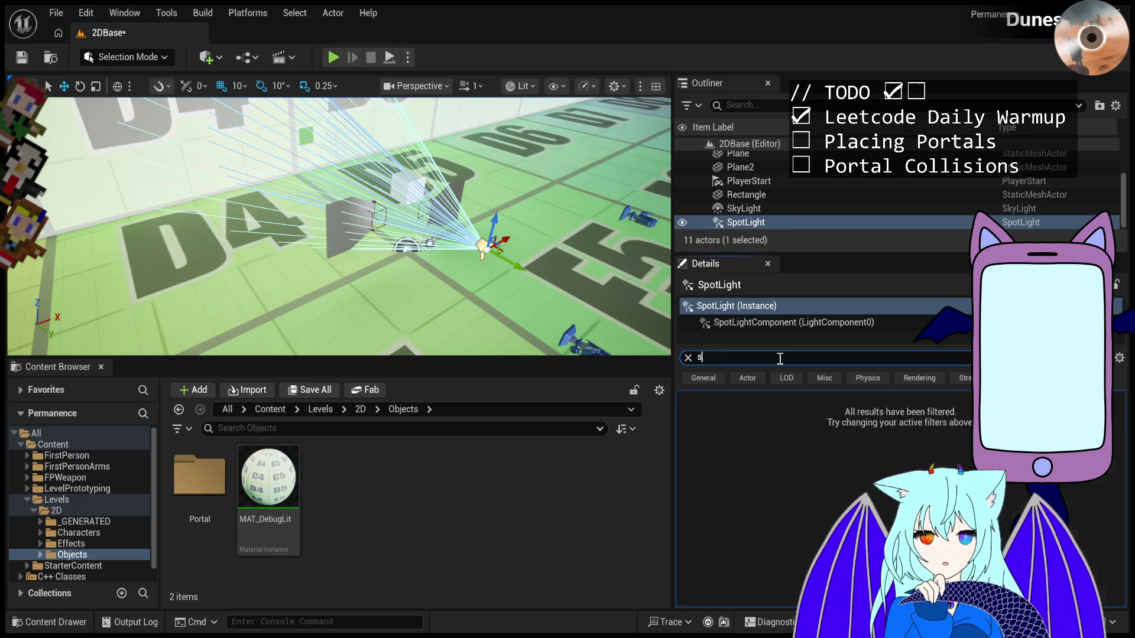
text(hadow)
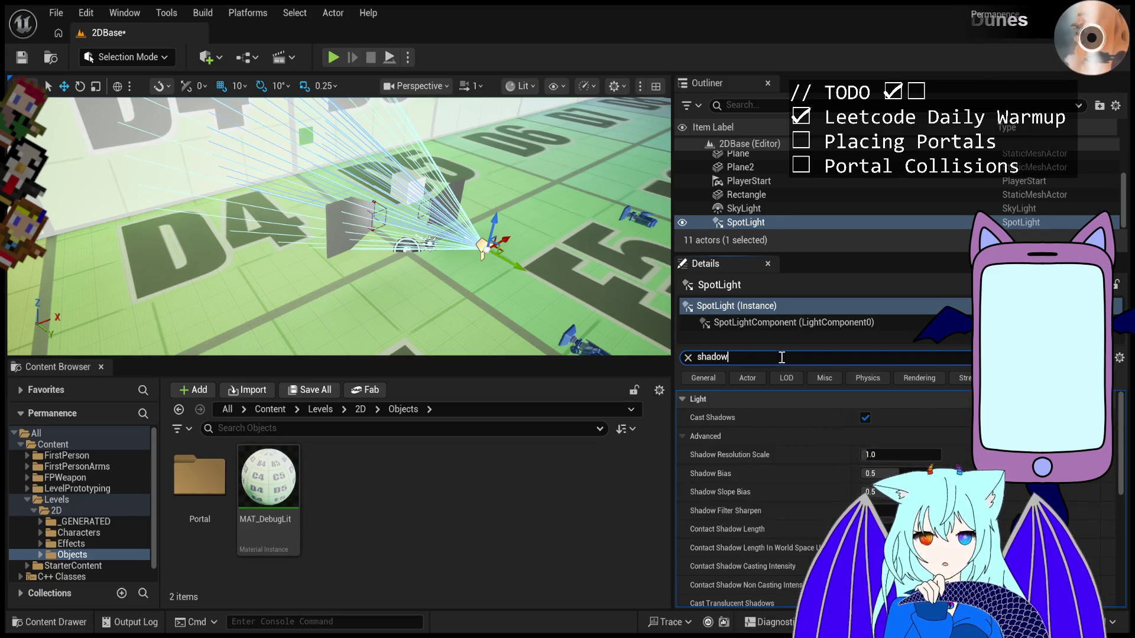
click(866, 418)
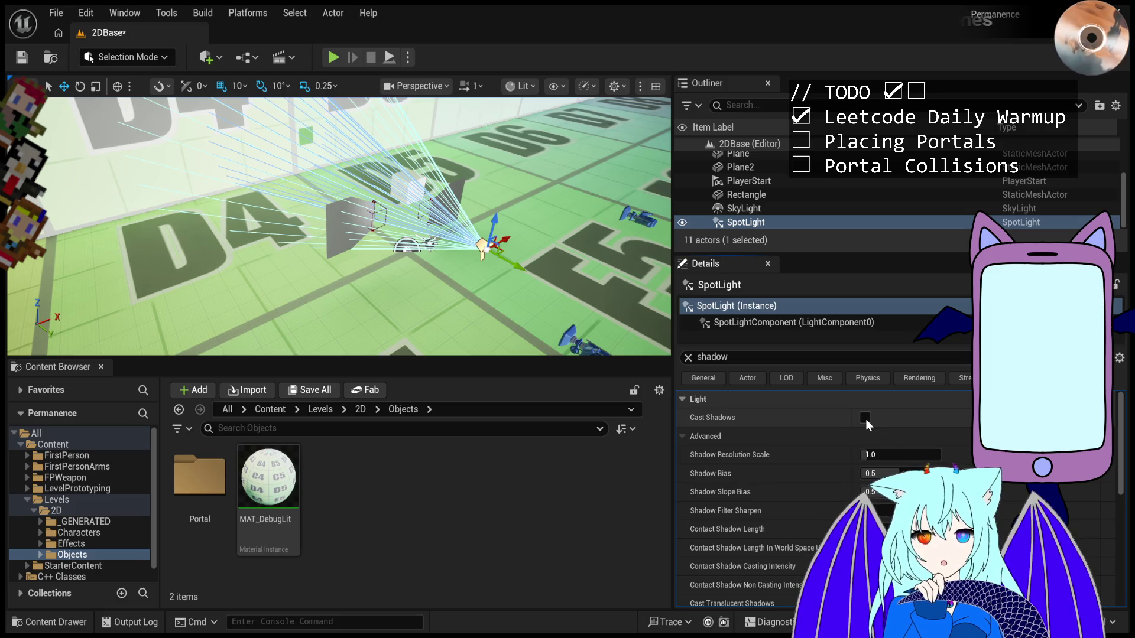
click(865, 418)
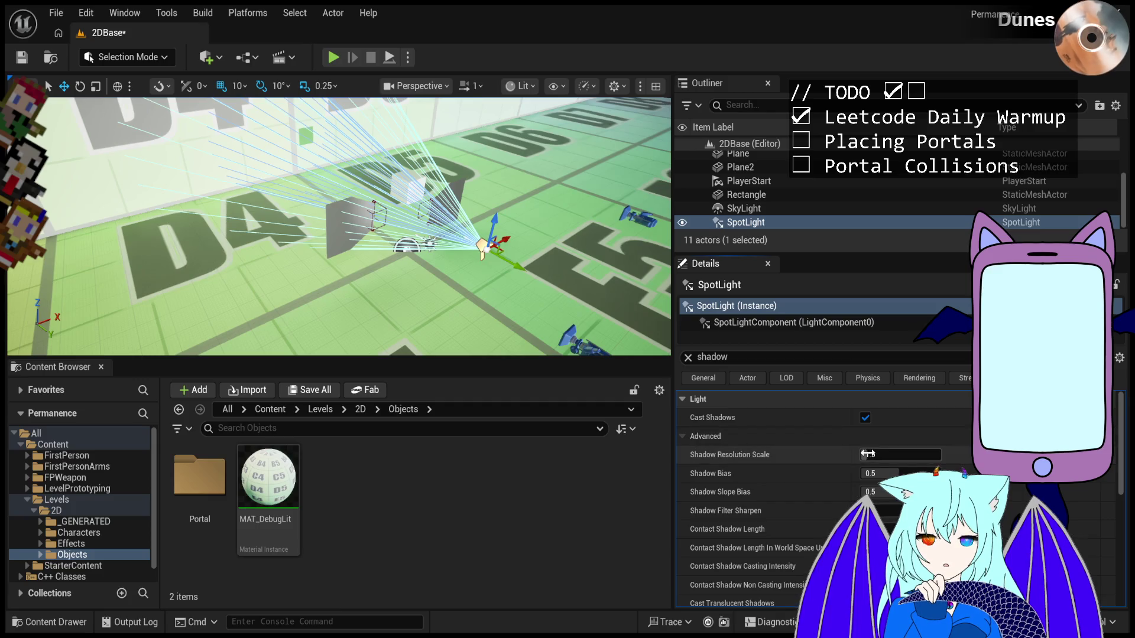
drag(867, 453, 830, 454)
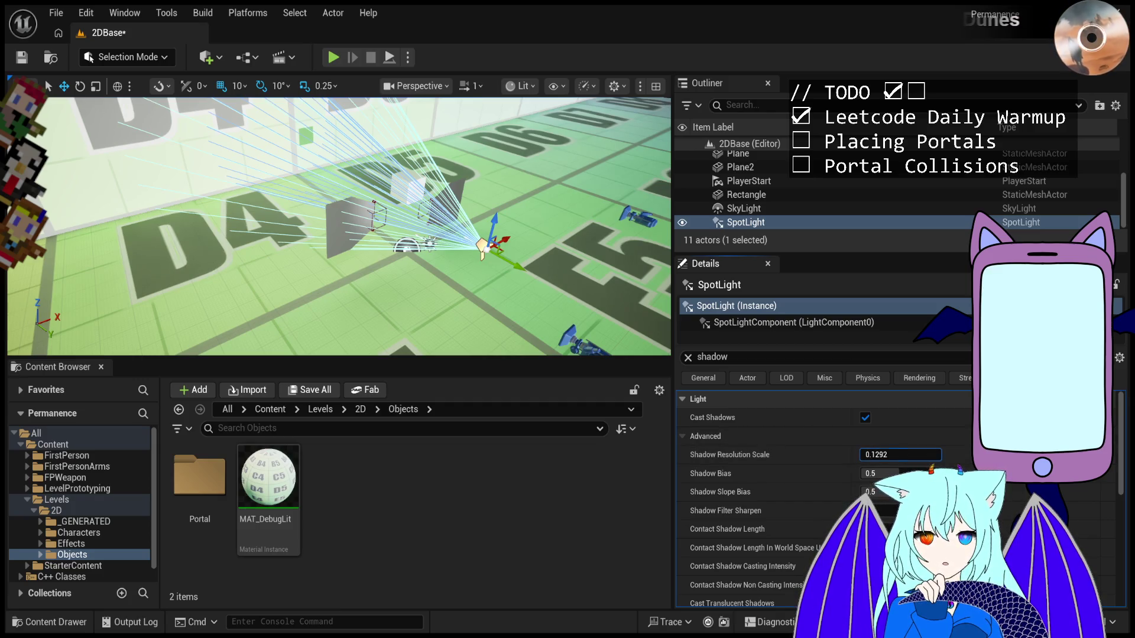
text(1)
key(Return)
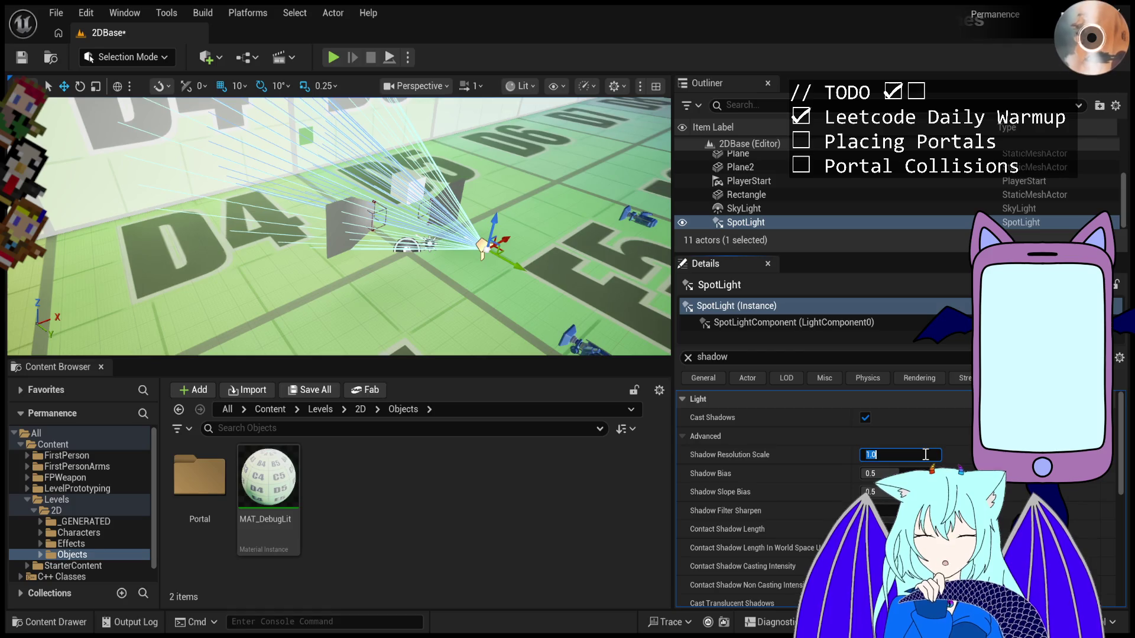
scroll(761, 500, down, 2)
scroll(761, 500, down, 4)
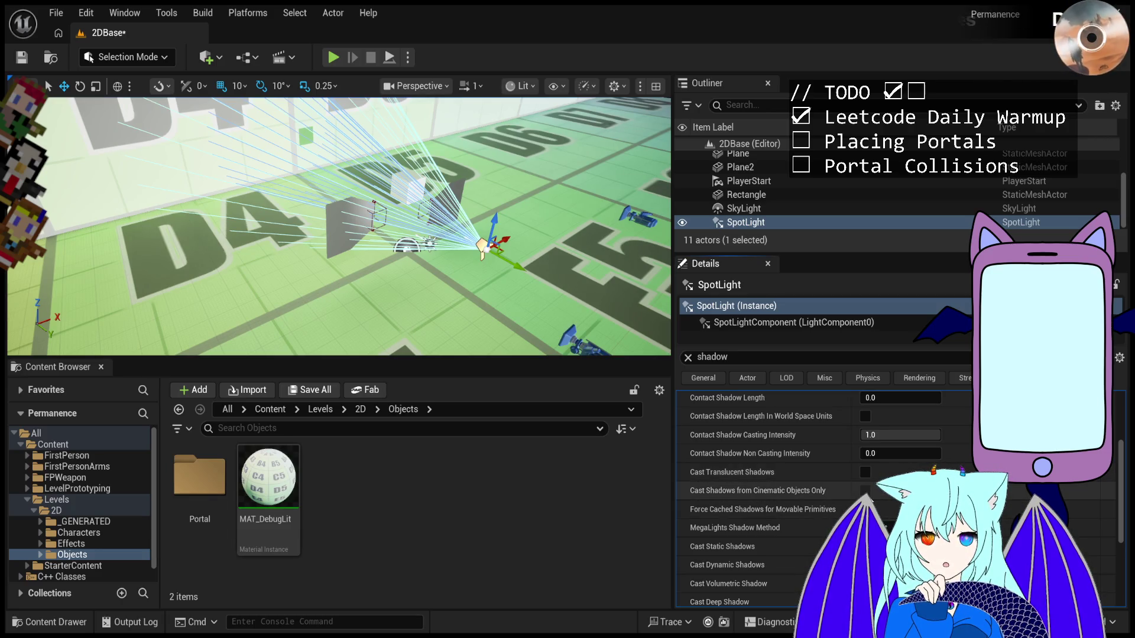
scroll(869, 493, down, 2)
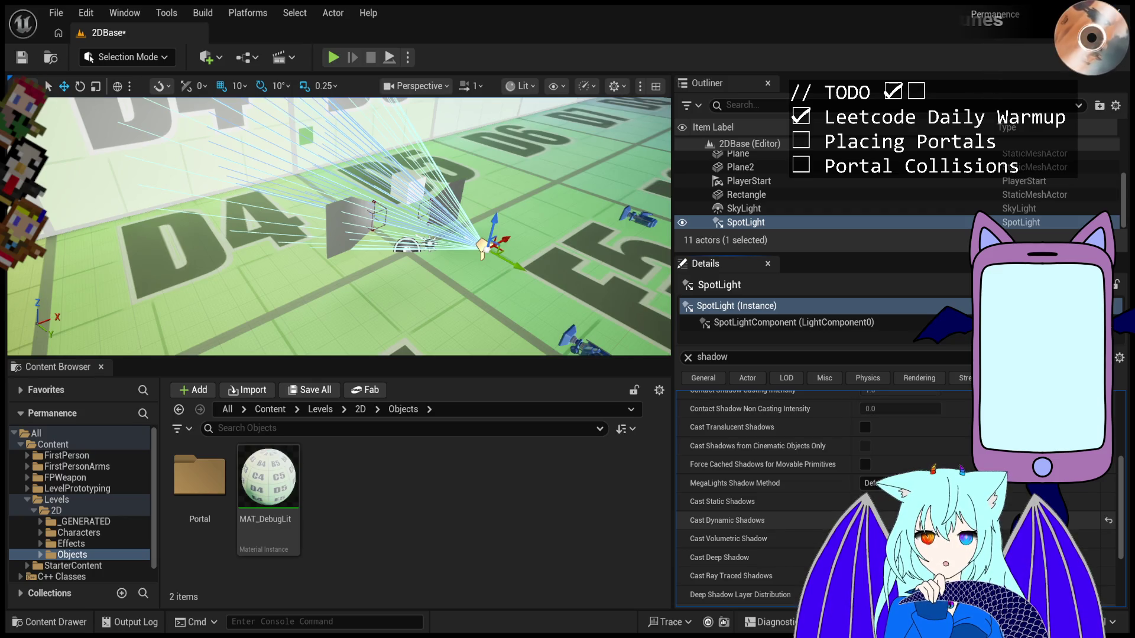
click(865, 502)
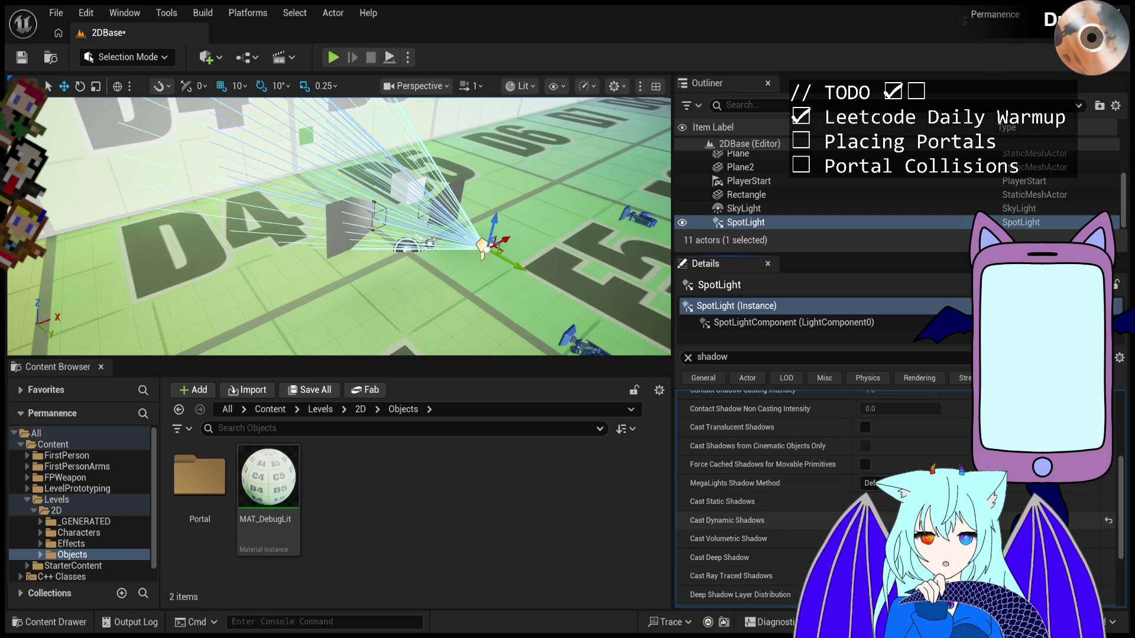
scroll(754, 177, up, 3)
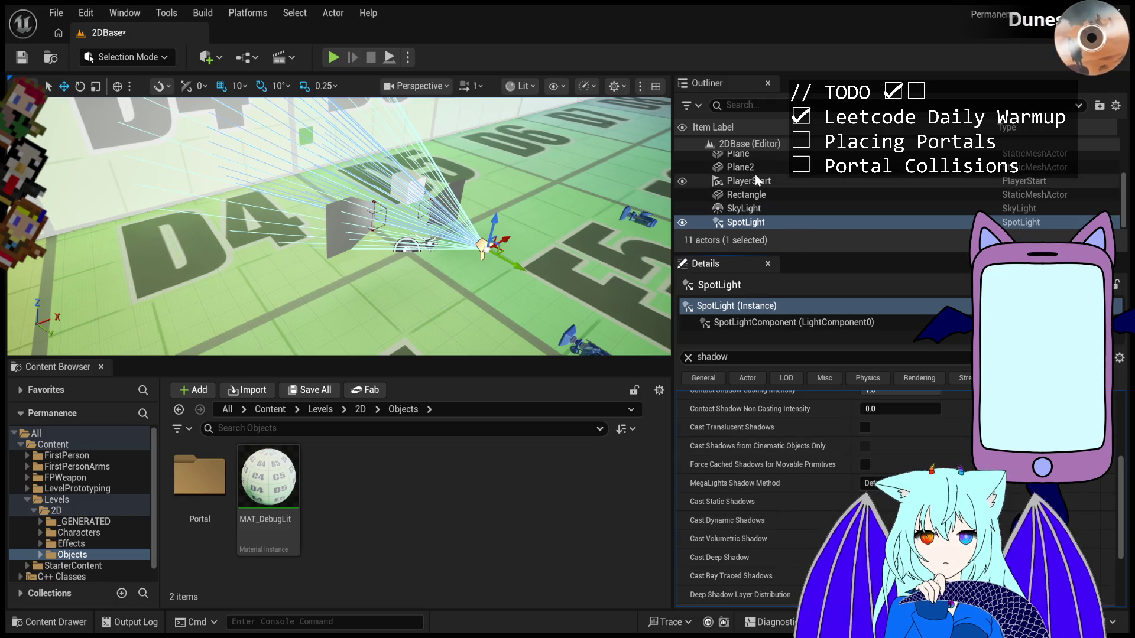
- Clear the shadow filter and set the DirectionalLight's Intensity to 0
click(769, 184)
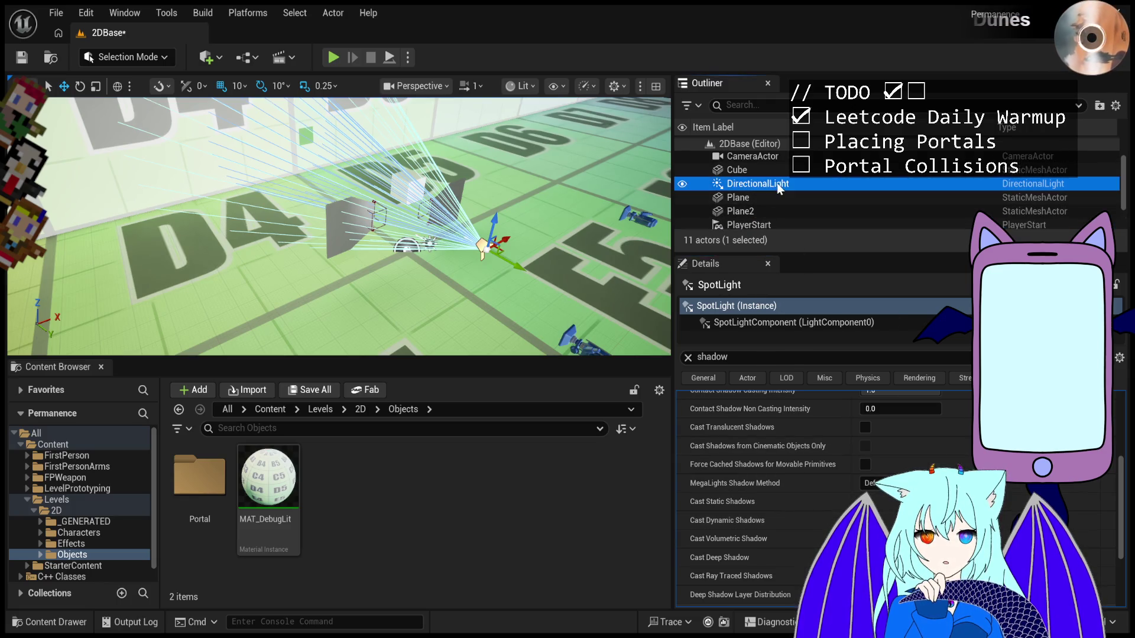
scroll(835, 442, up, 5)
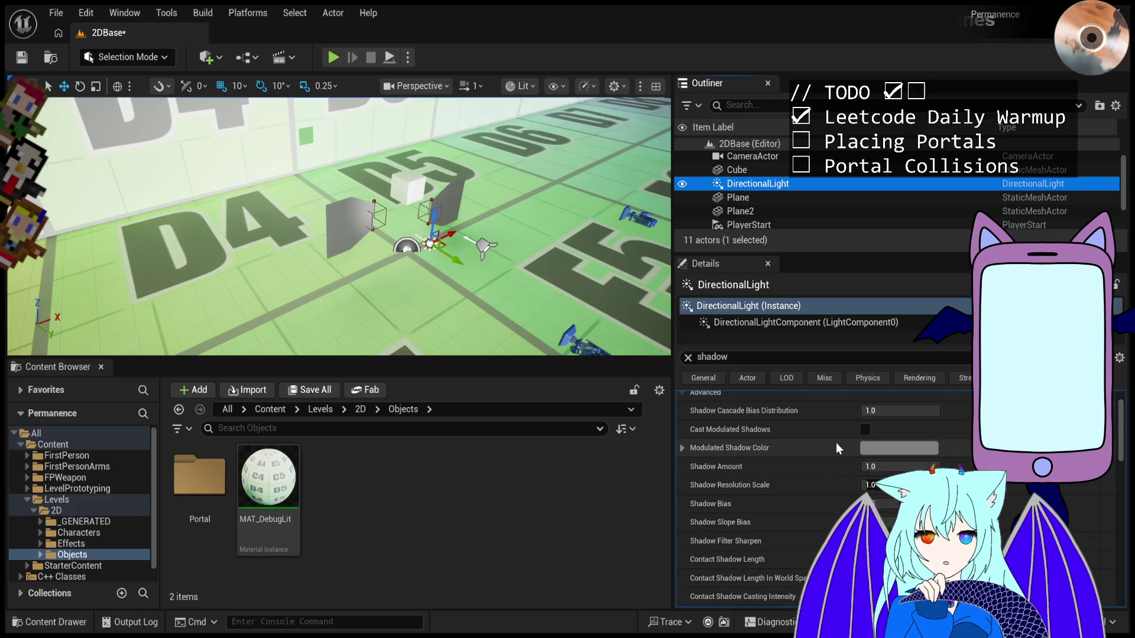
click(687, 357)
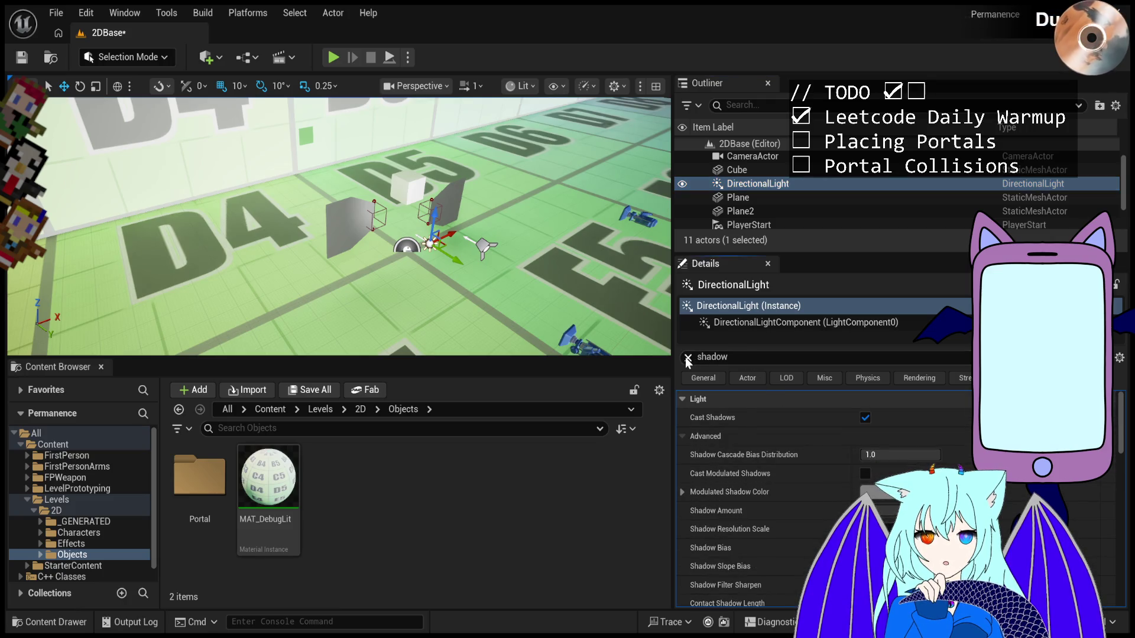
click(884, 510)
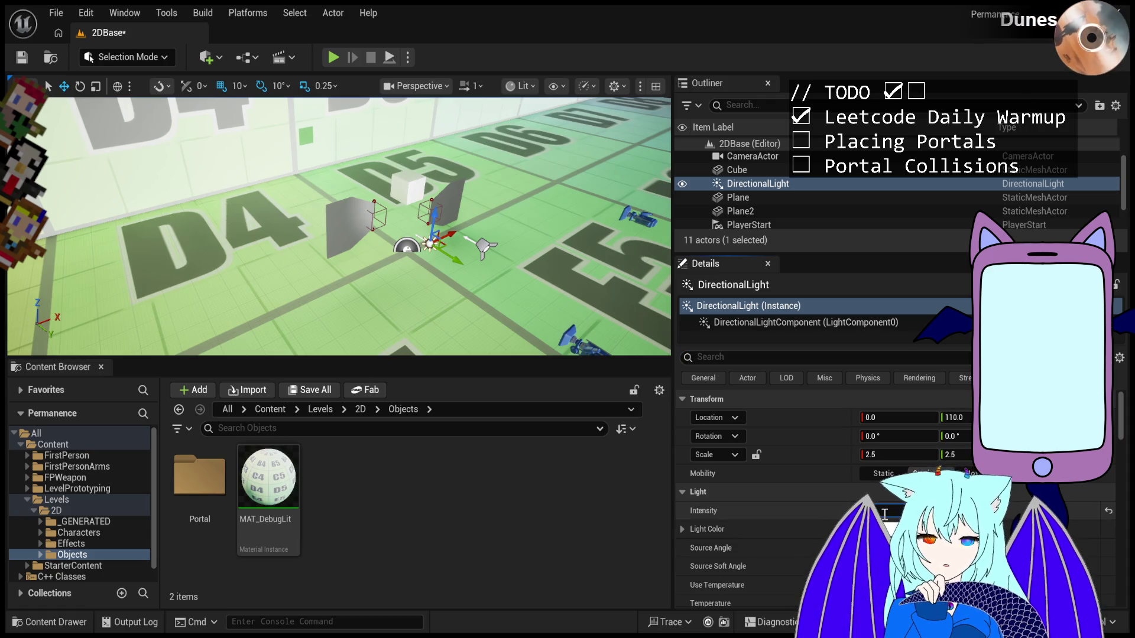
text(0)
key(Return)
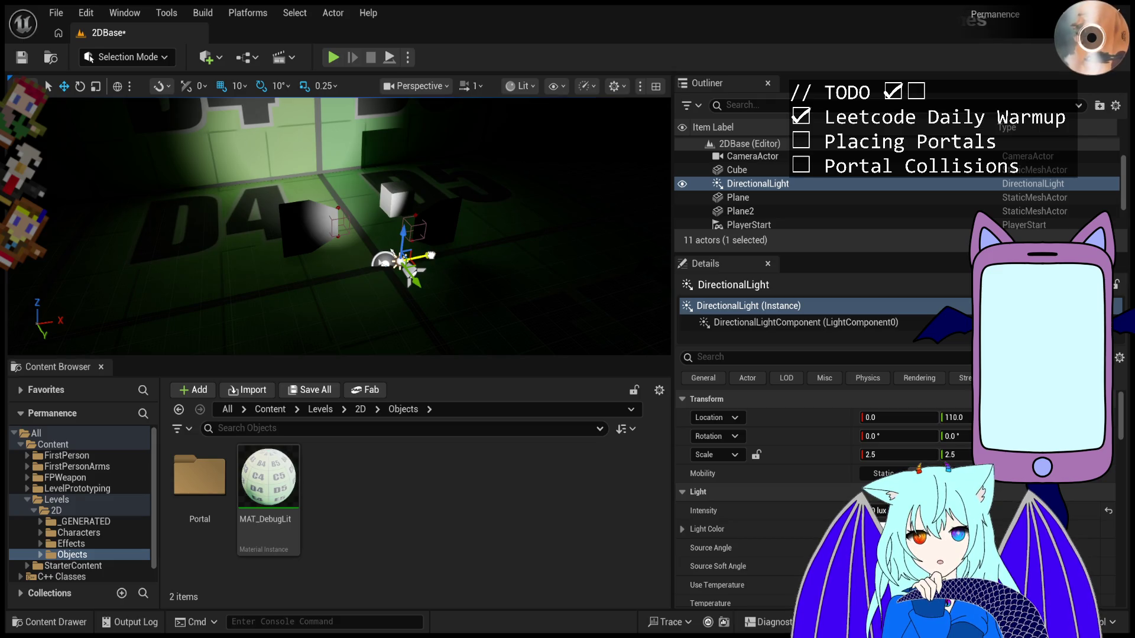
- Inspect the settings of the Plane, SpotLight and Rectangle actors
click(739, 197)
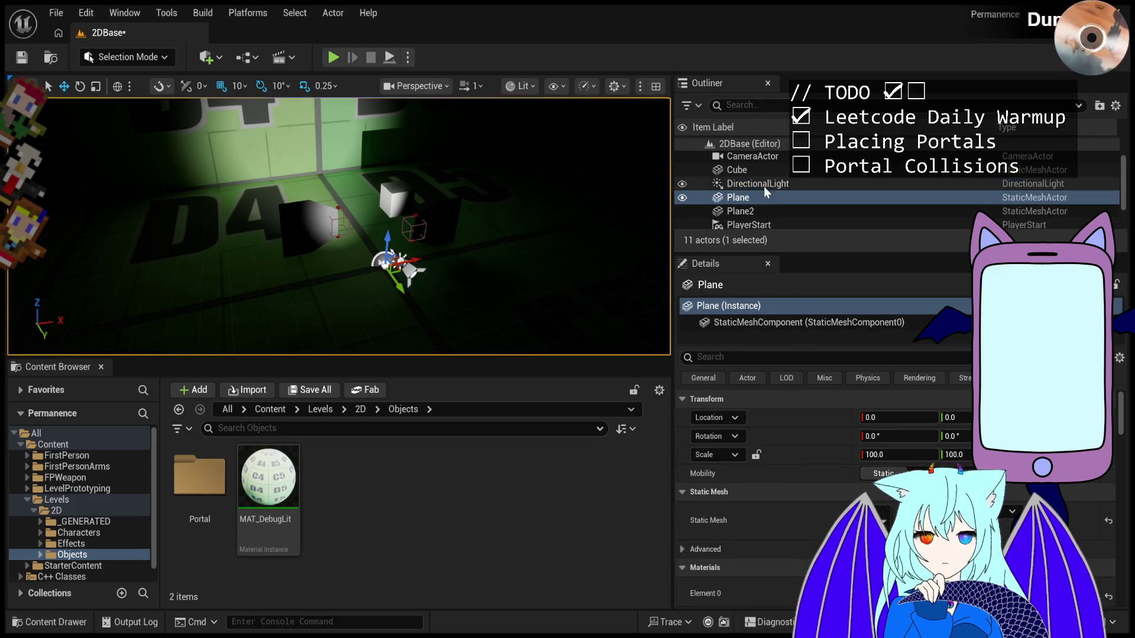
scroll(766, 195, down, 3)
click(765, 222)
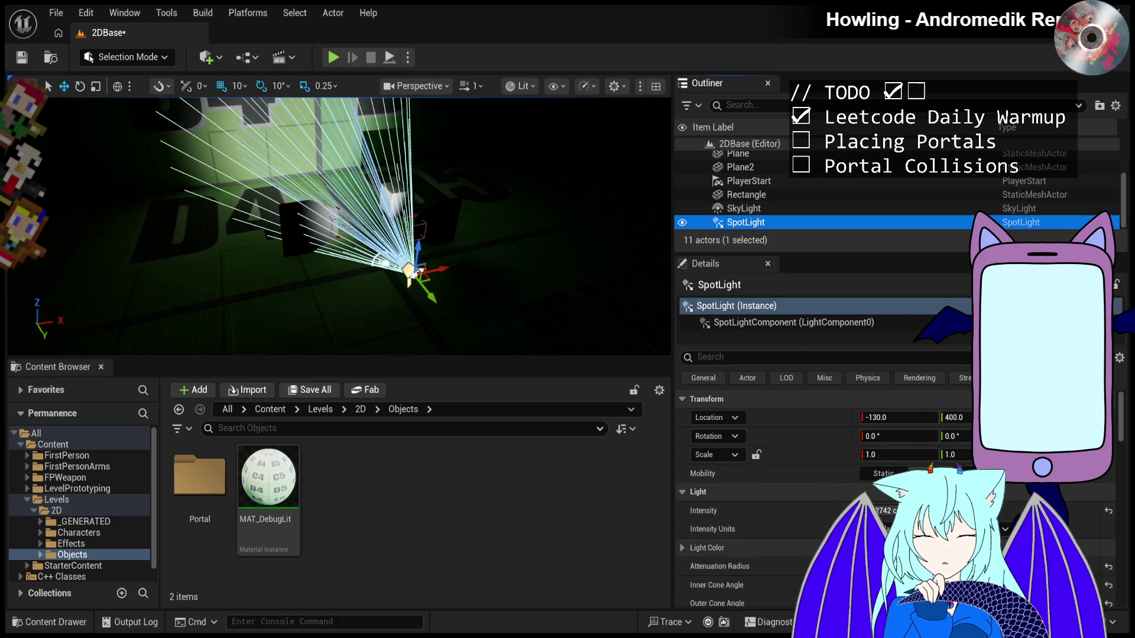
scroll(831, 487, down, 5)
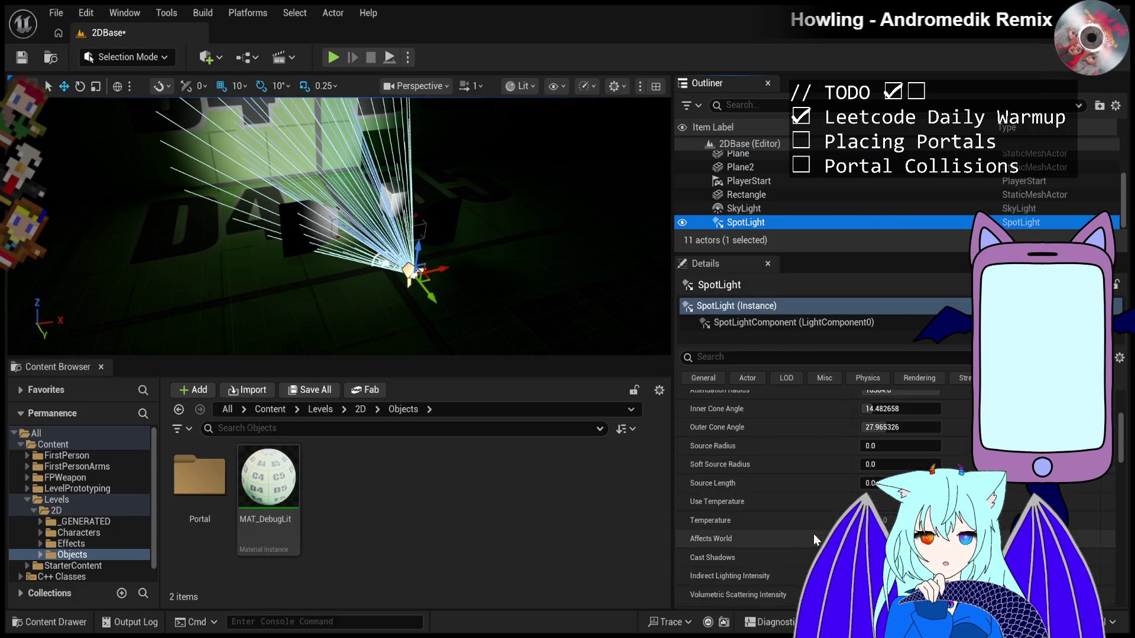
scroll(815, 539, down, 2)
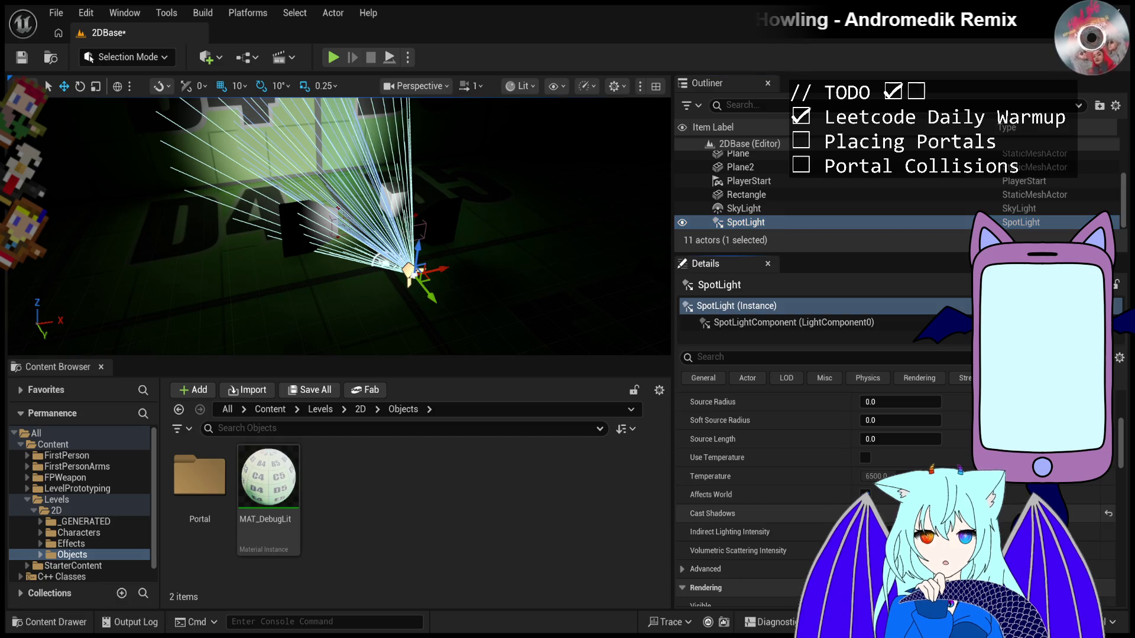
scroll(790, 473, up, 7)
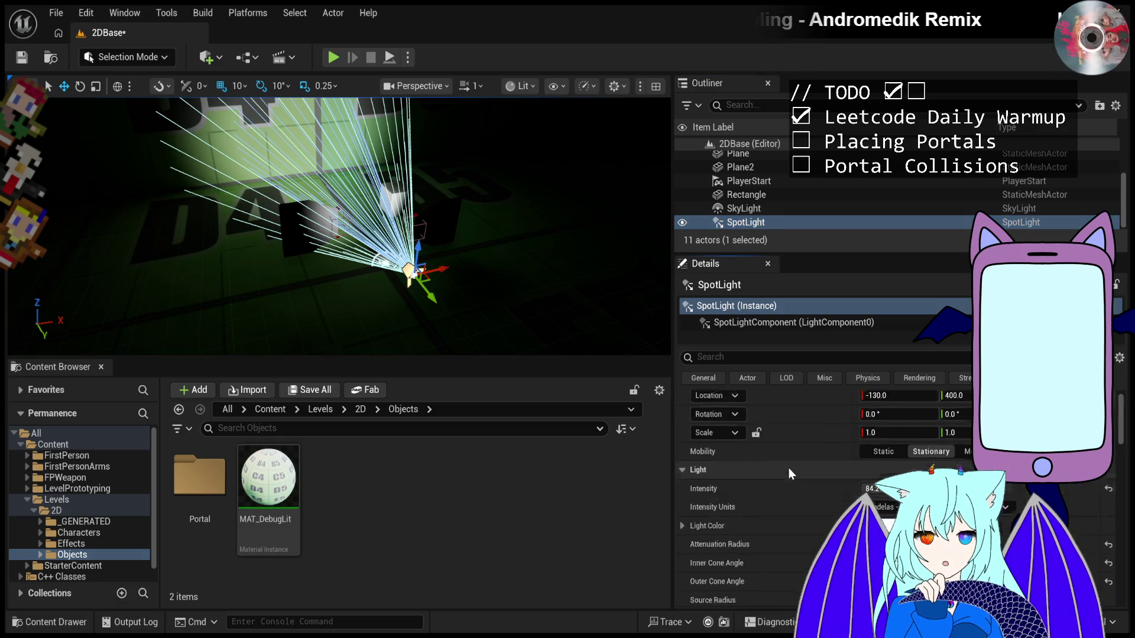
scroll(788, 464, down, 3)
scroll(788, 458, up, 3)
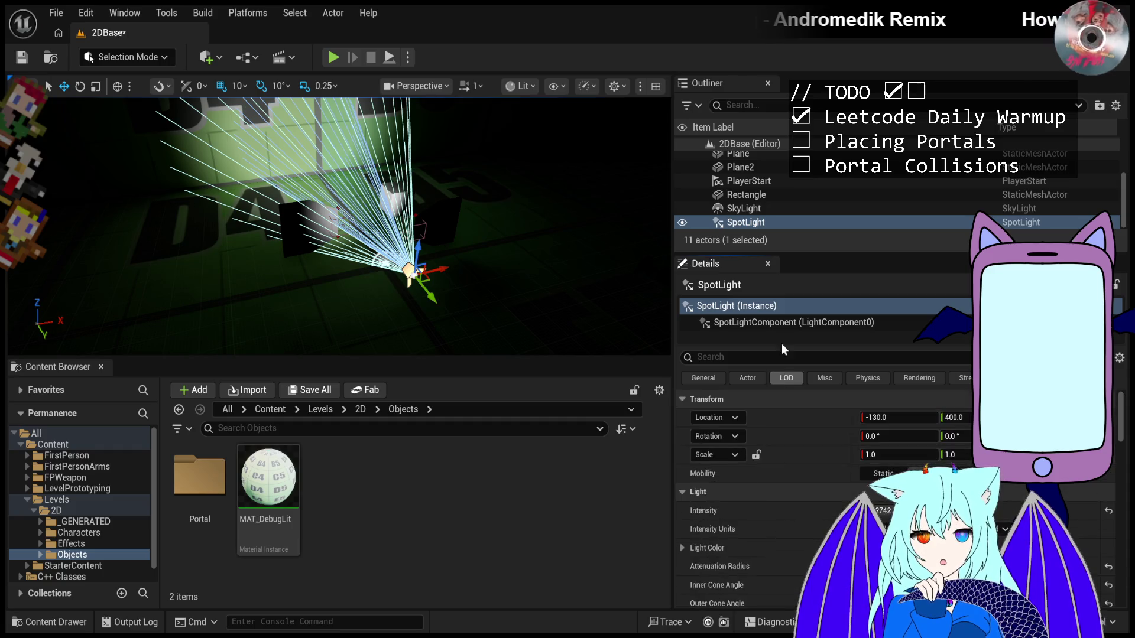
click(783, 194)
scroll(782, 200, up, 2)
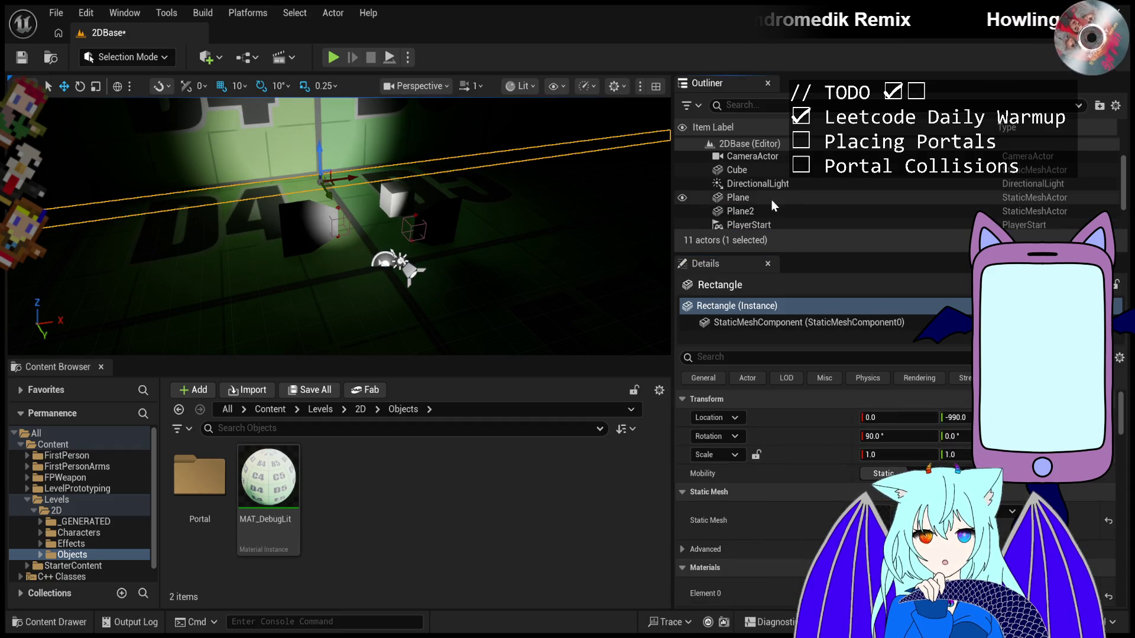
- Set the DirectionalLight back to 3.0 lux and turn off its Cast Shadows
click(768, 189)
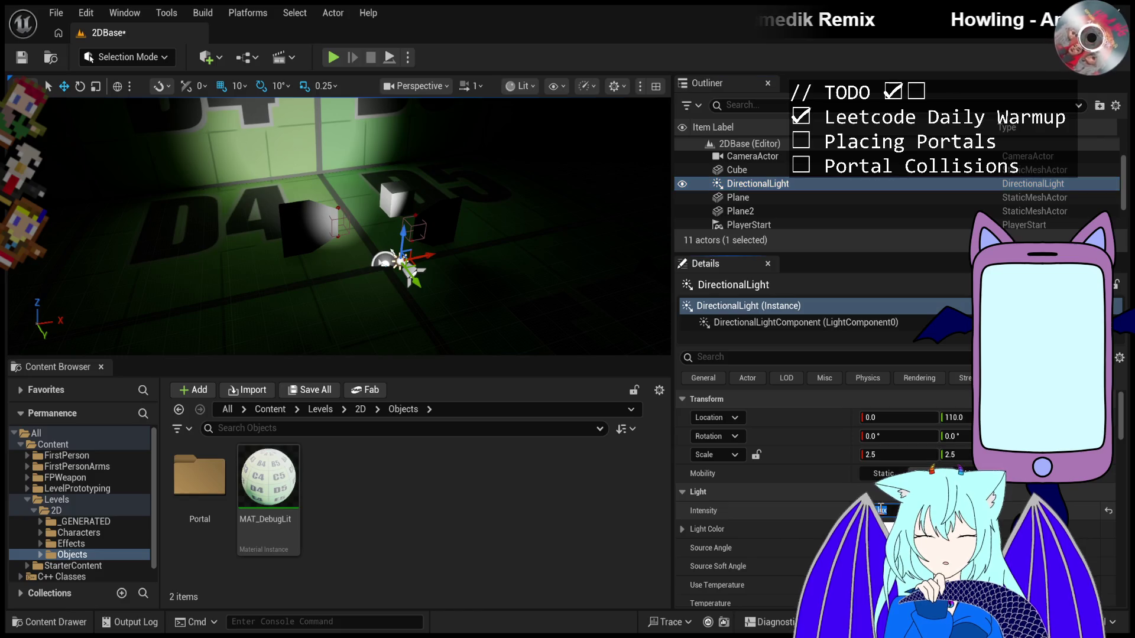
click(882, 510)
scroll(785, 552, down, 3)
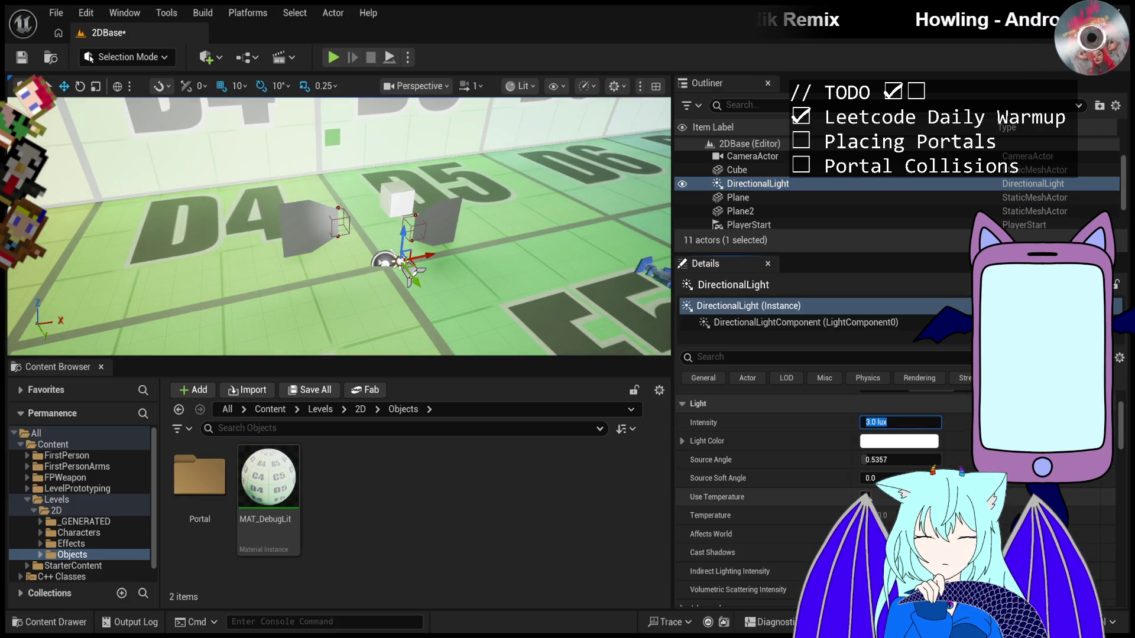
scroll(785, 503, down, 3)
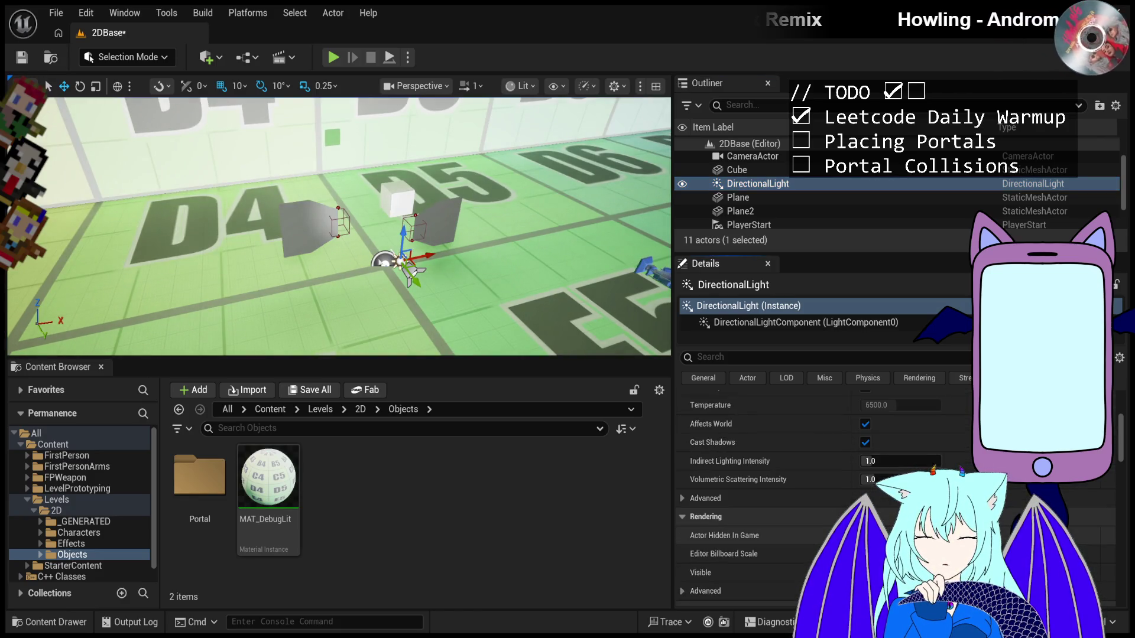
click(865, 442)
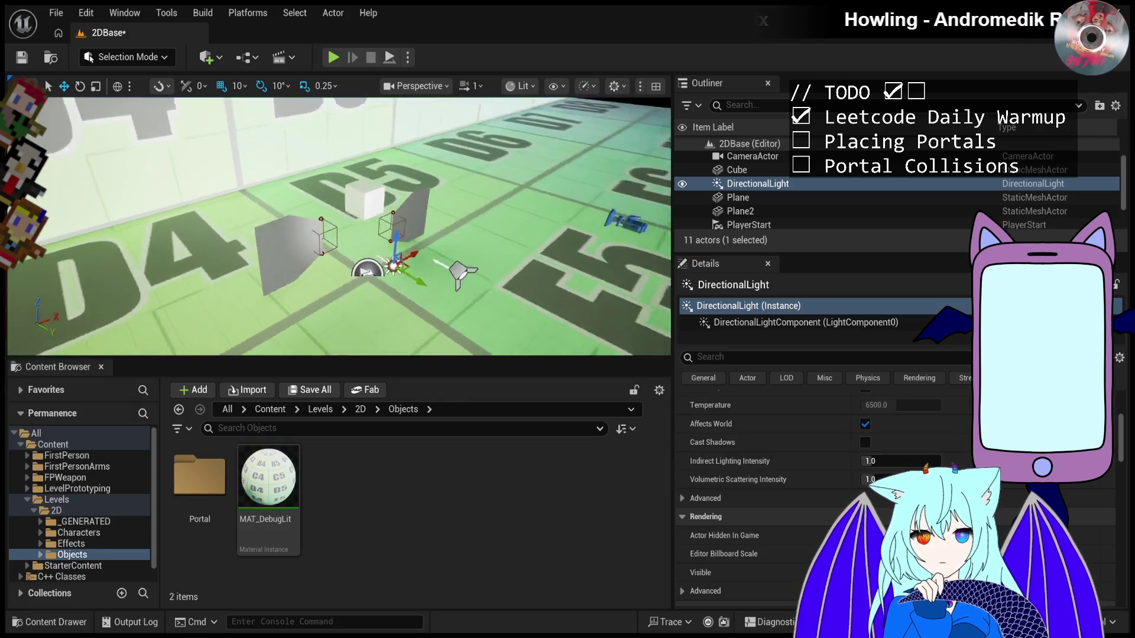
- Move the Cube down and right, then play-test walking the character right
click(402, 273)
scroll(476, 278, down, 5)
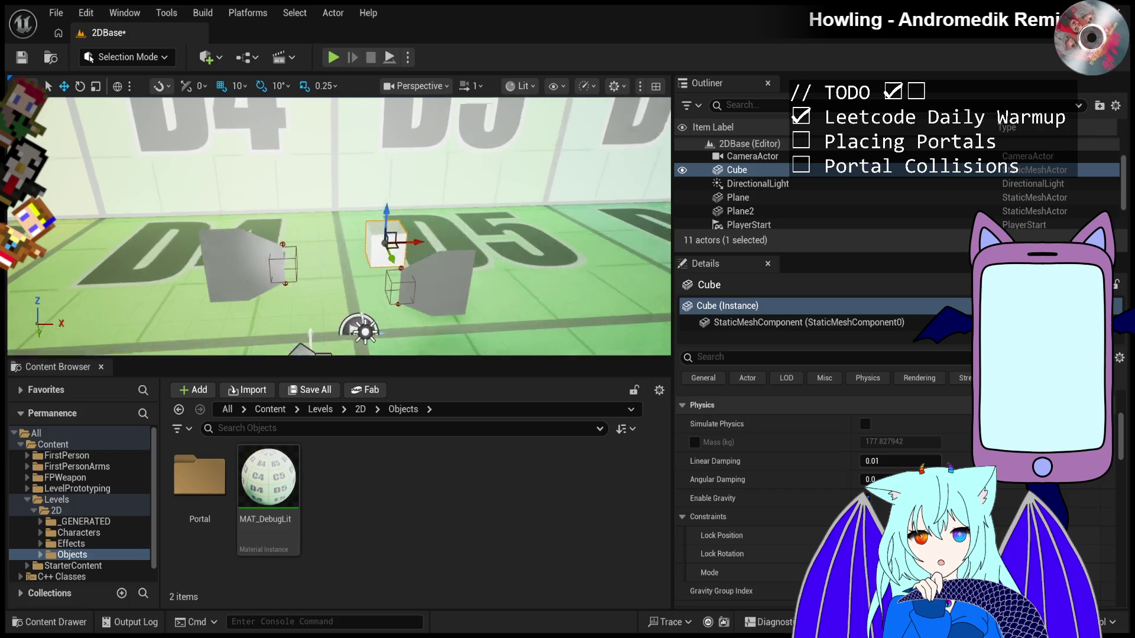
mouse_move(341, 258)
mouse_down()
mouse_move(363, 287)
mouse_move(331, 272)
mouse_move(434, 251)
mouse_move(412, 268)
mouse_up()
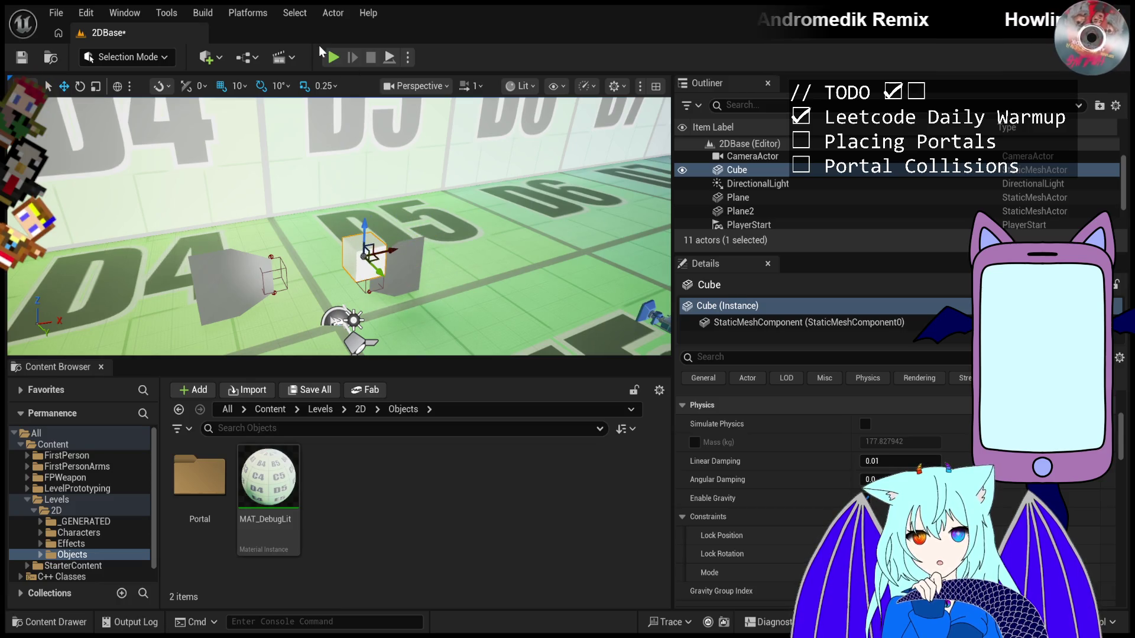
click(332, 57)
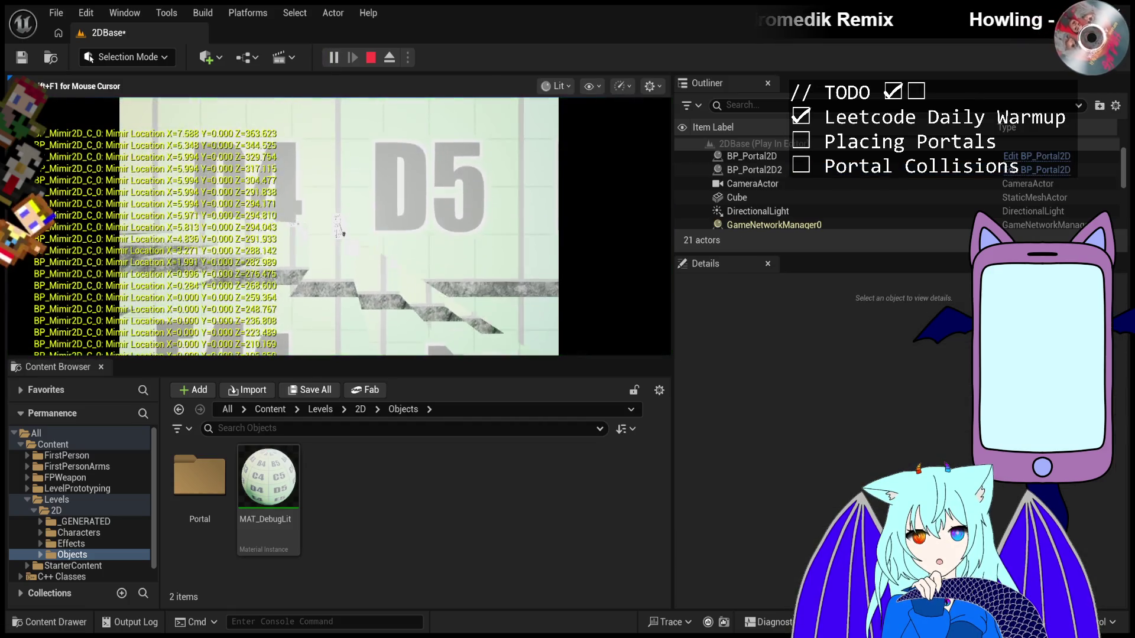
key(d)
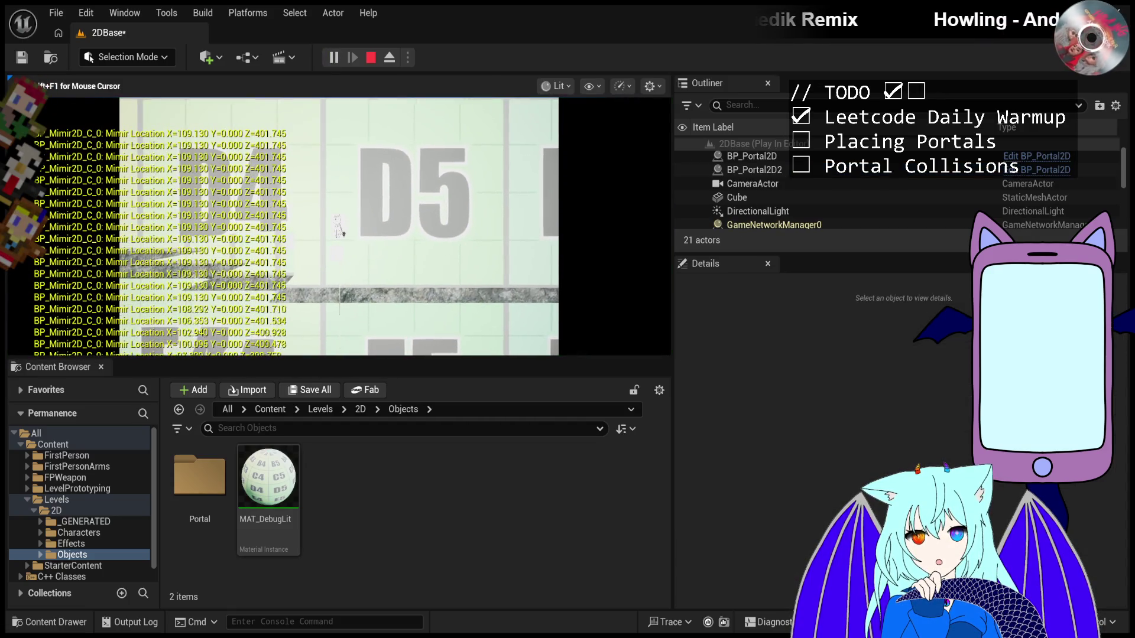
key(Escape)
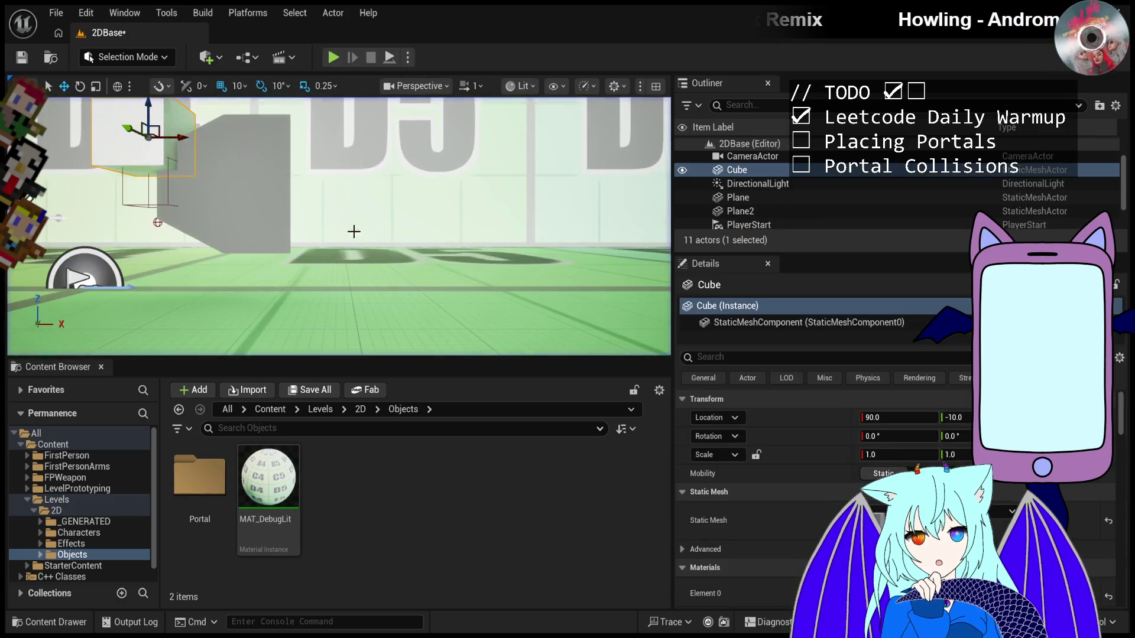
- Move the Cube to X 300 and play-test the jump again
drag(353, 231, 366, 161)
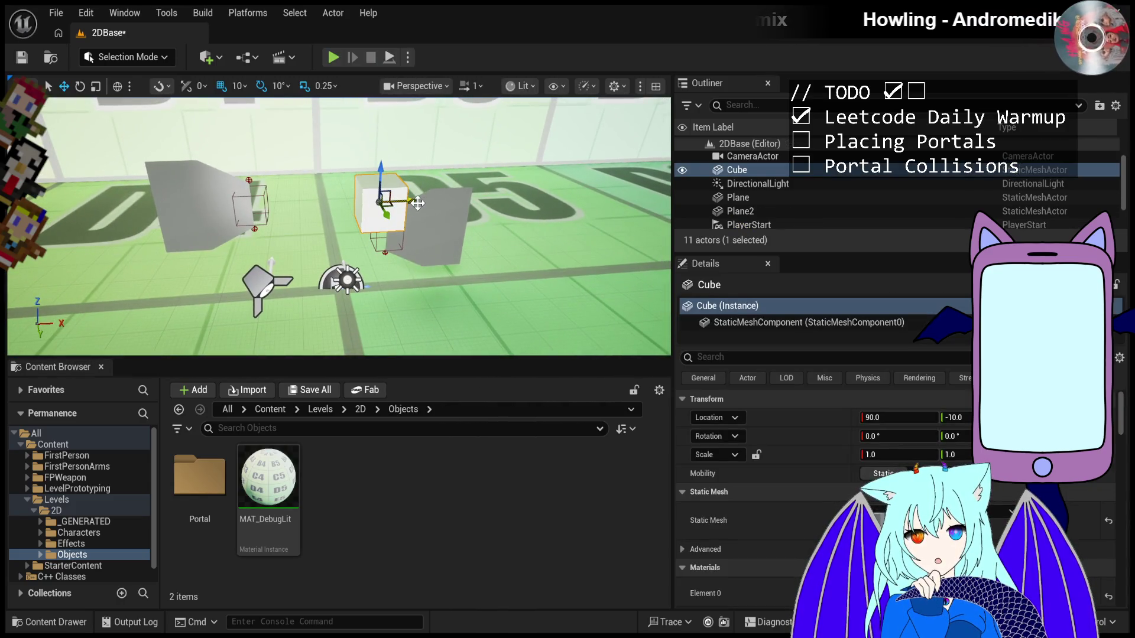
drag(418, 204, 452, 116)
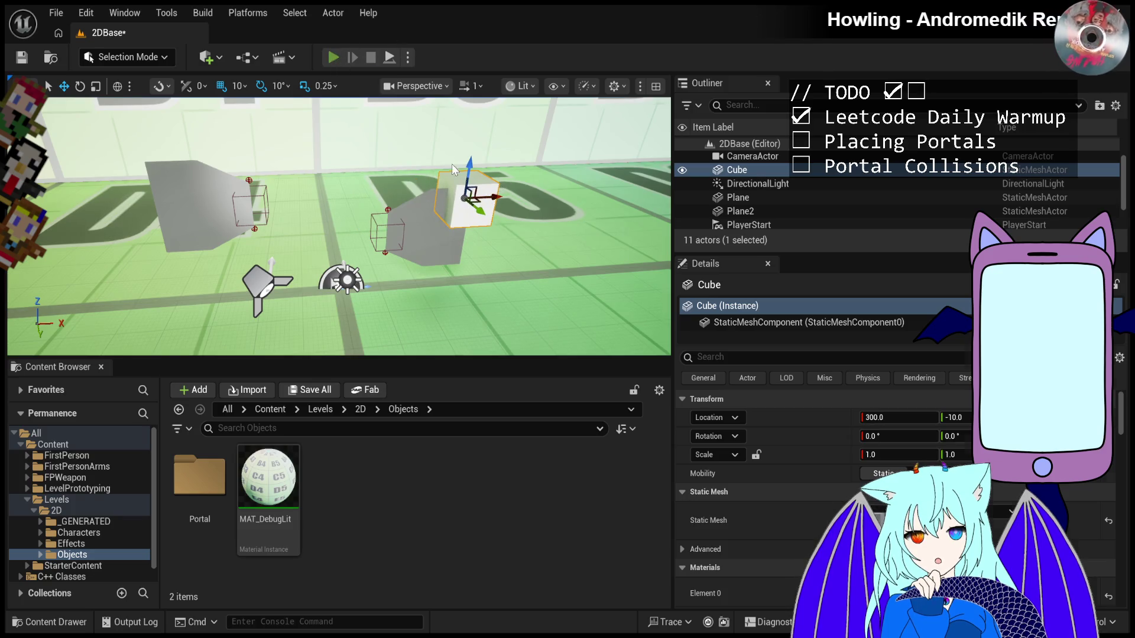
key(alt+p)
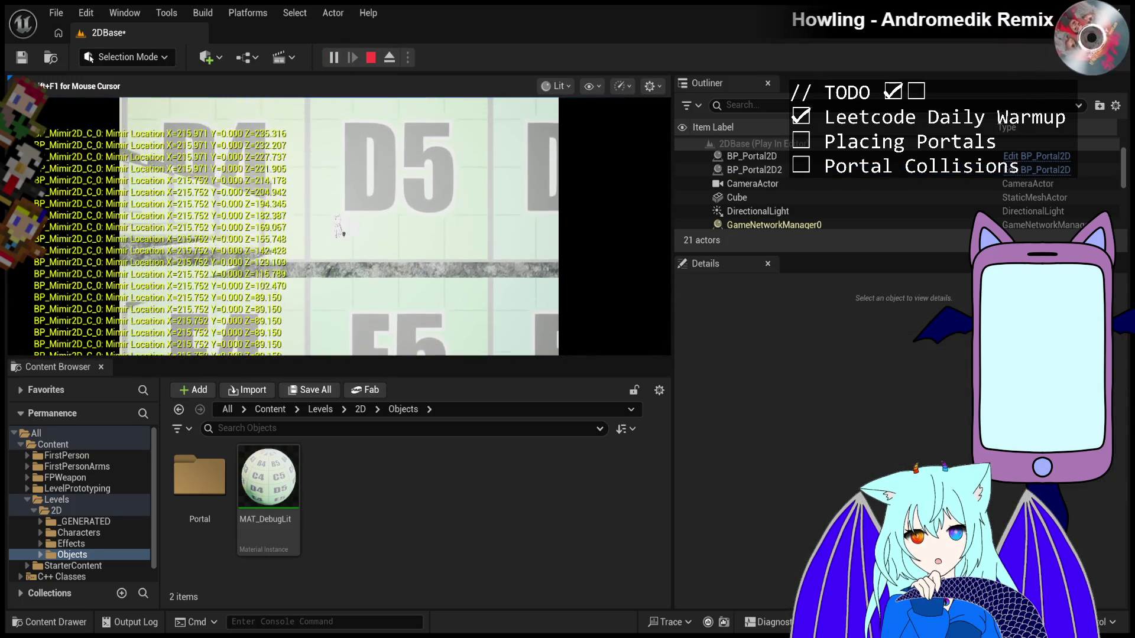
key(d)
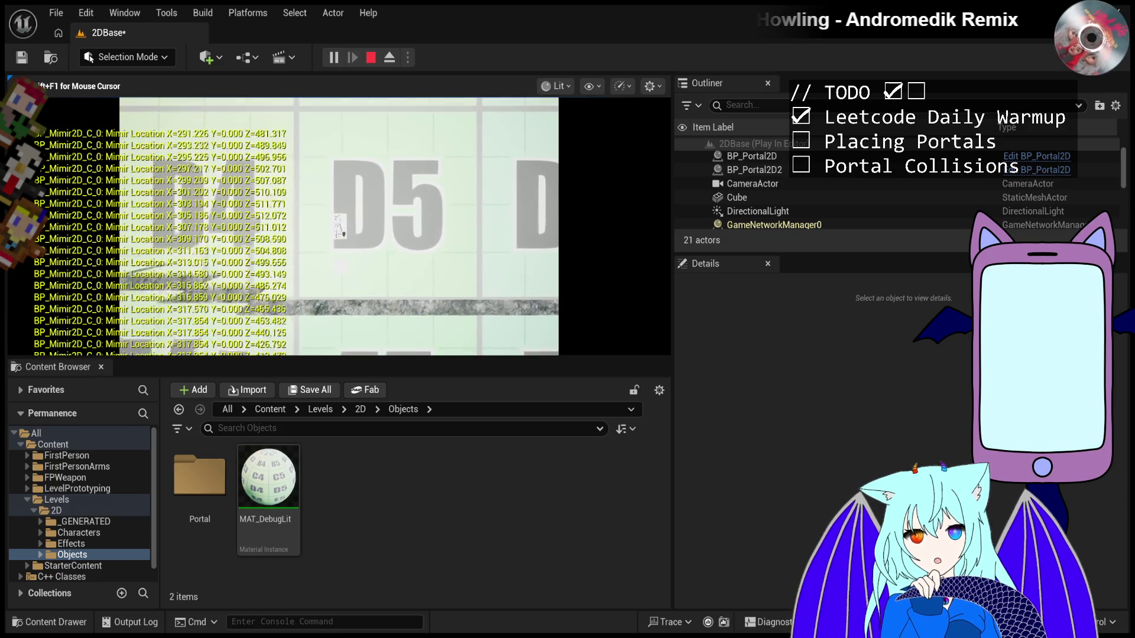
key(Escape)
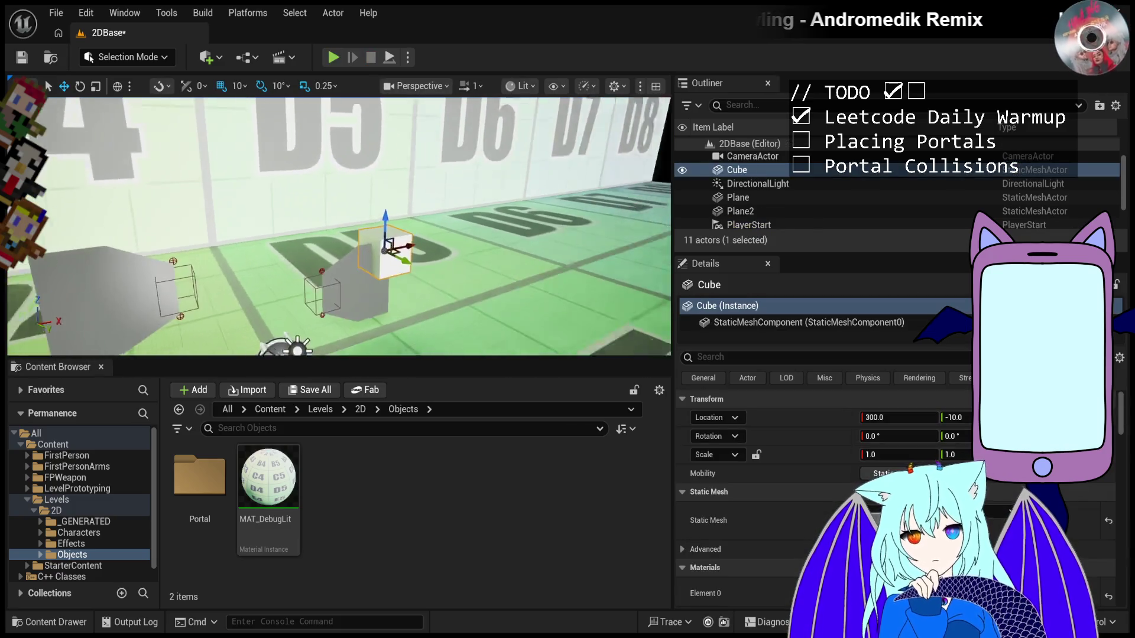
click(770, 323)
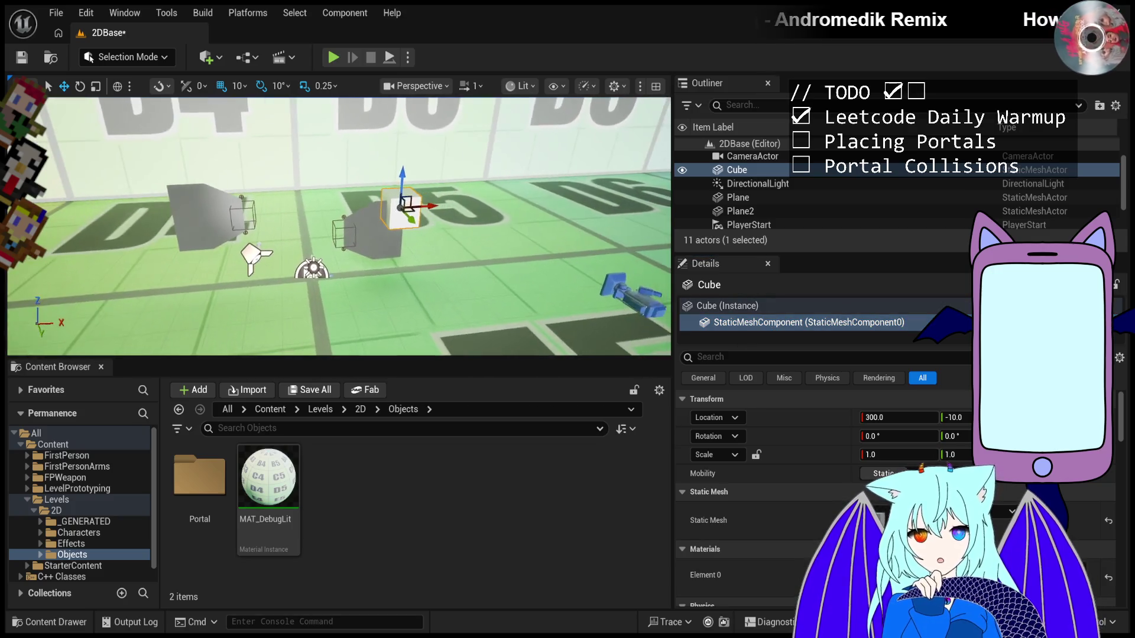
- Slide the Cube right to X 630, move the first portal to X -690, and stretch the Cube tall
mouse_move(430, 210)
mouse_down()
mouse_move(379, 208)
mouse_move(465, 214)
mouse_up()
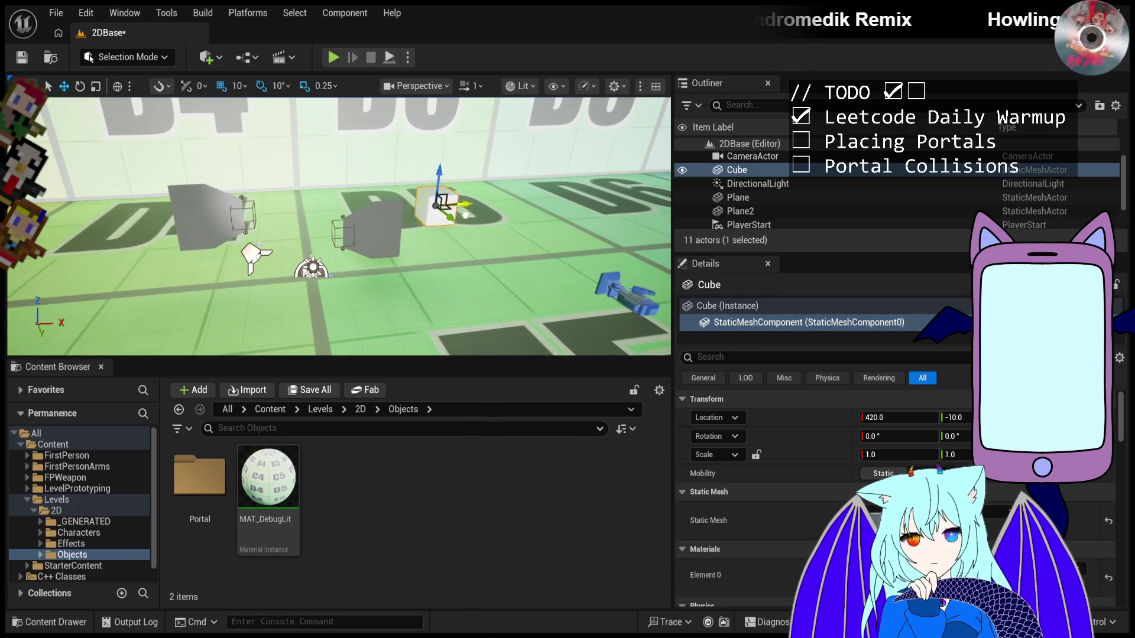
click(375, 231)
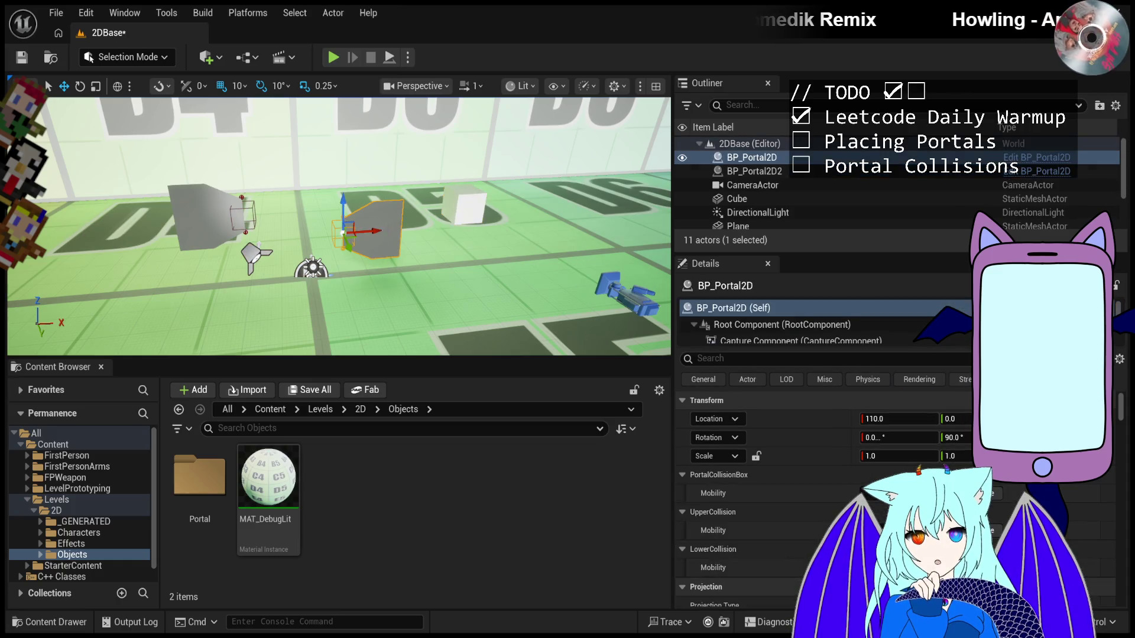
drag(379, 233, 118, 233)
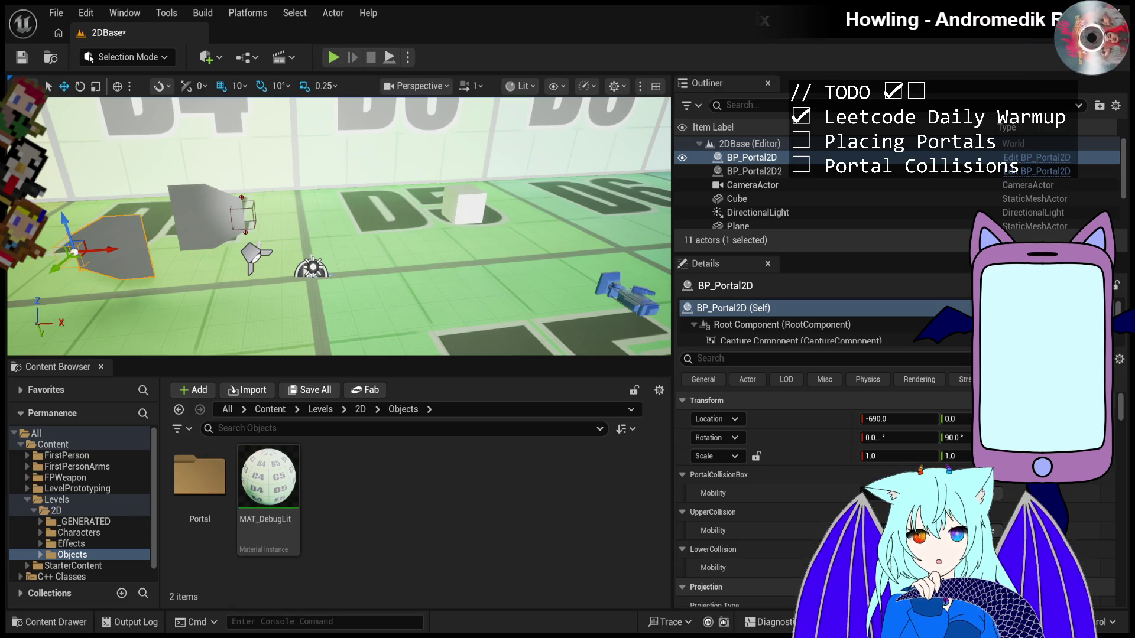
scroll(500, 209, down, 3)
click(445, 214)
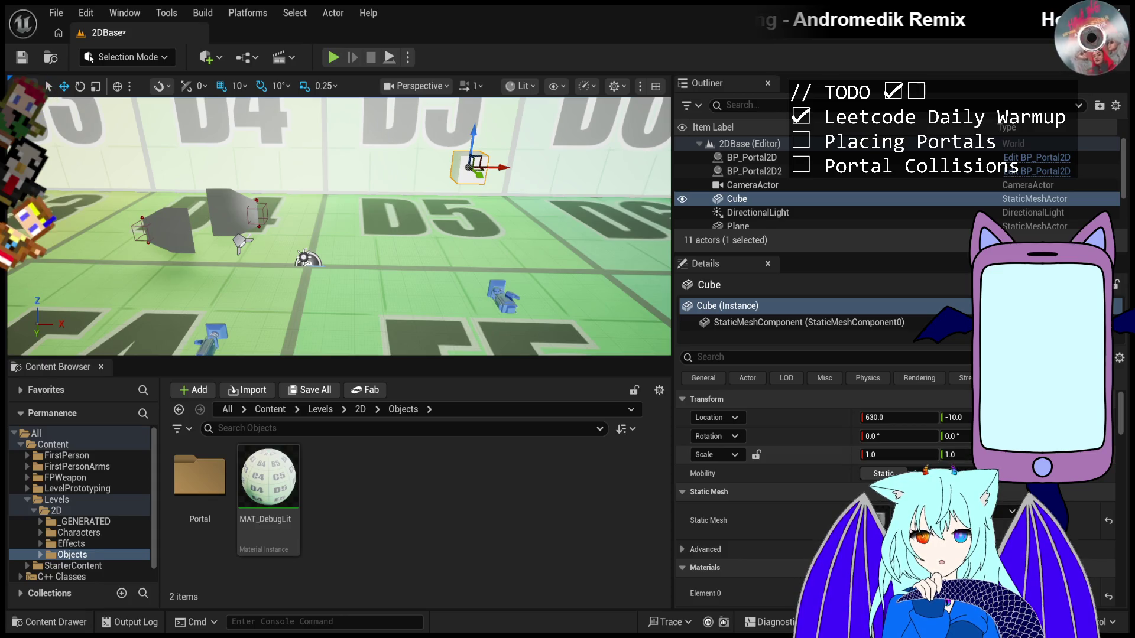
drag(1016, 455, 1058, 454)
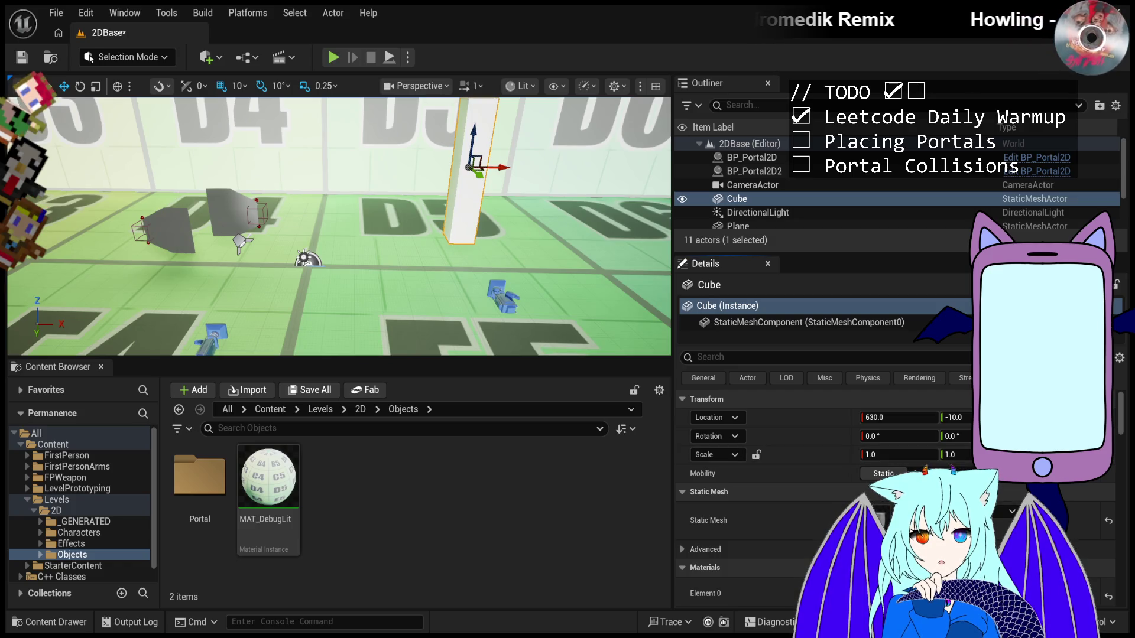
- Play-test the level, moving the character right and jumping at the tall pillar
scroll(804, 490, down, 5)
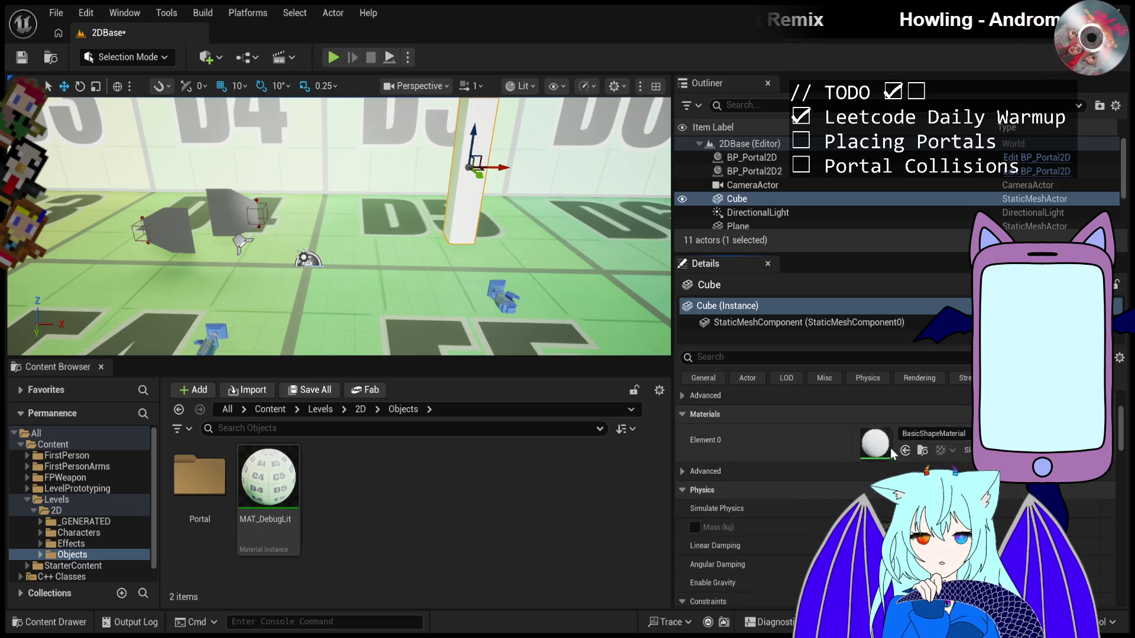
scroll(886, 455, down, 8)
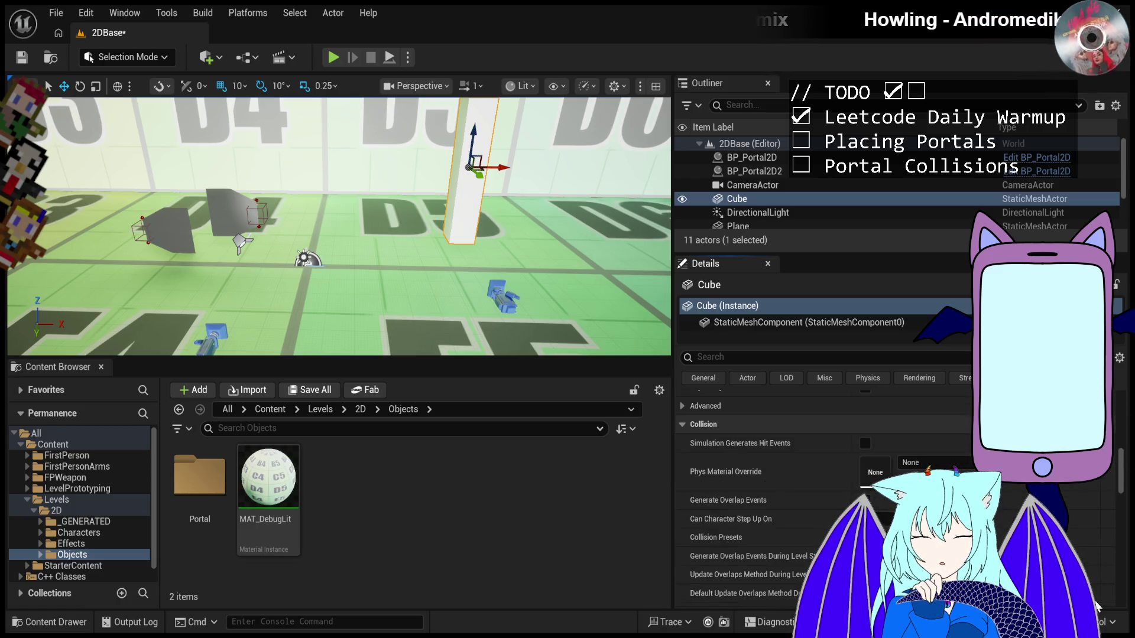
scroll(1101, 552, down, 10)
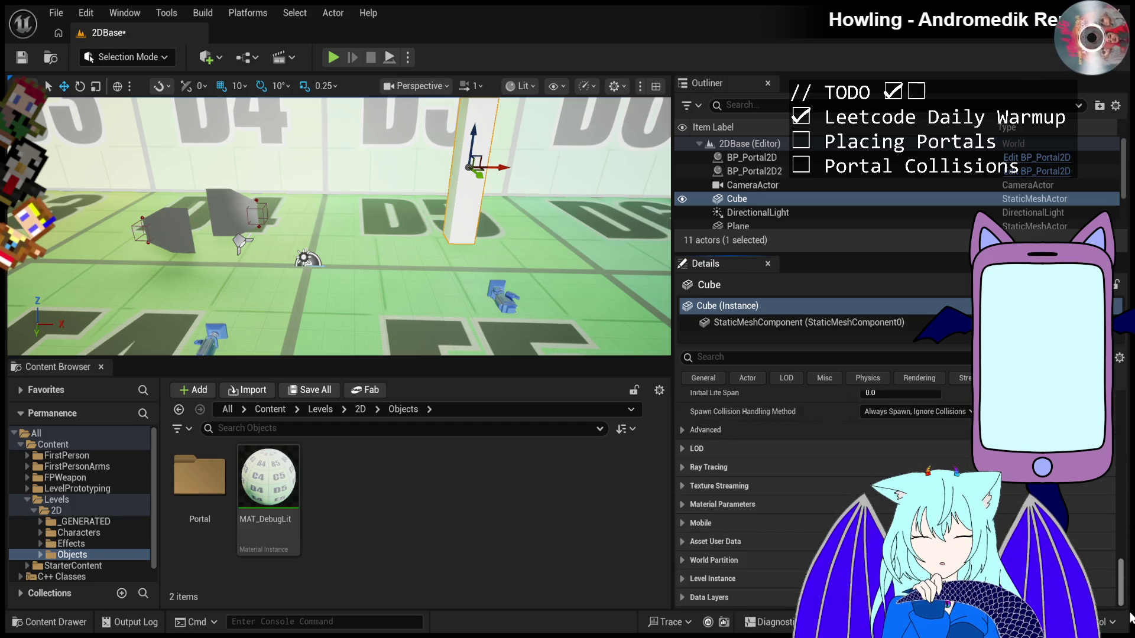
scroll(1123, 576, up, 12)
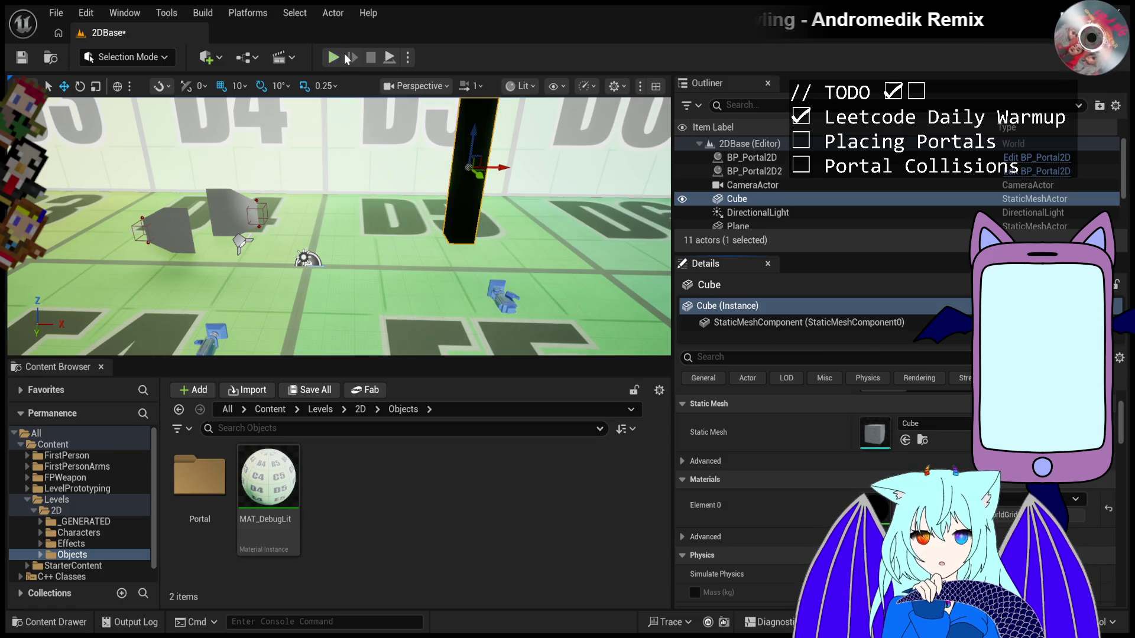
key(alt+p)
key(d)
key(space)
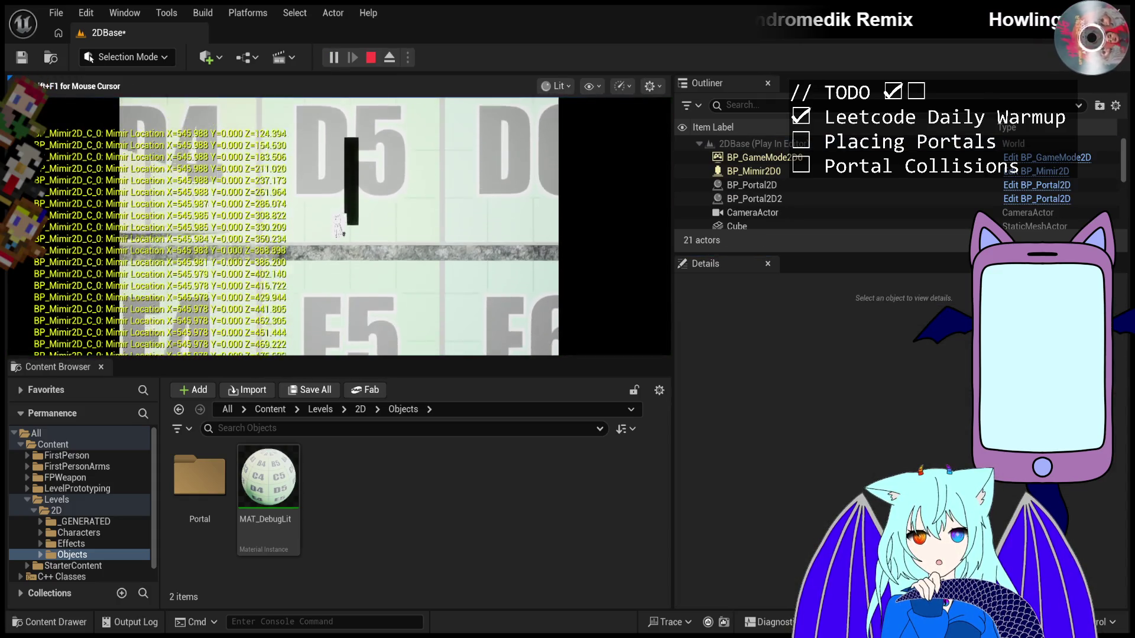
key(Escape)
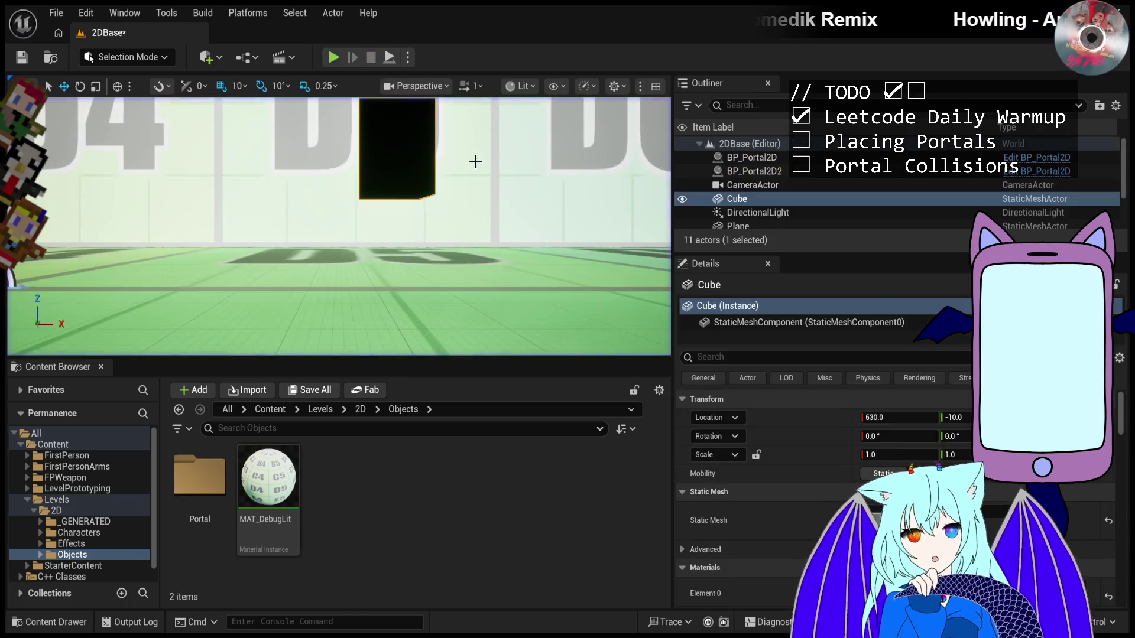
- Switch to the rotate tool and swing the view toward the D3/D4 walls
scroll(476, 161, up, 5)
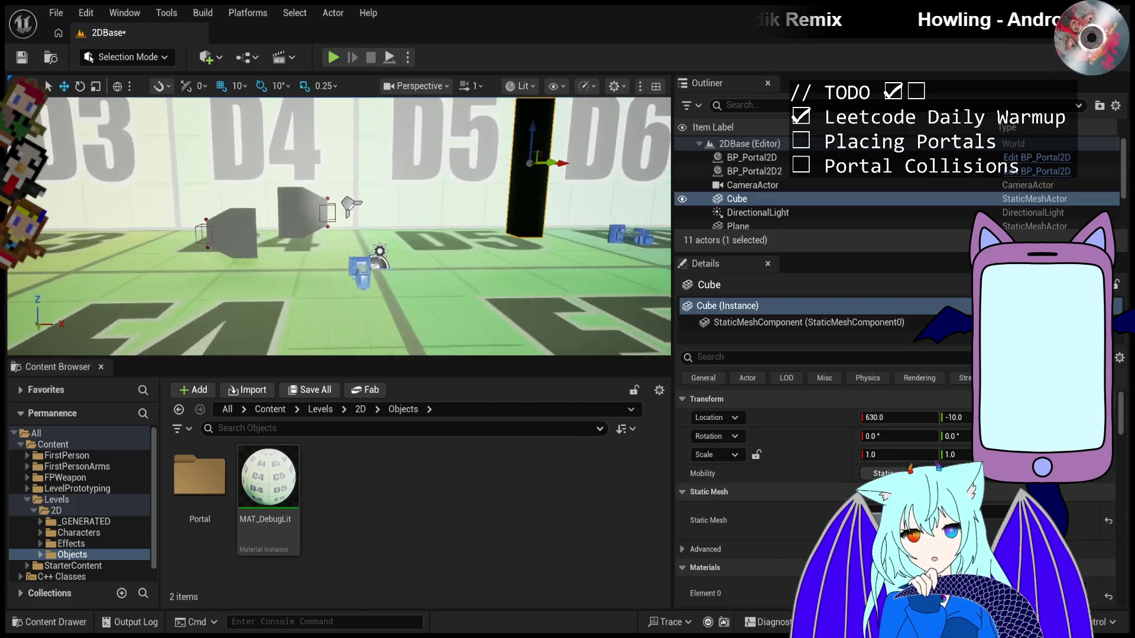
key(e)
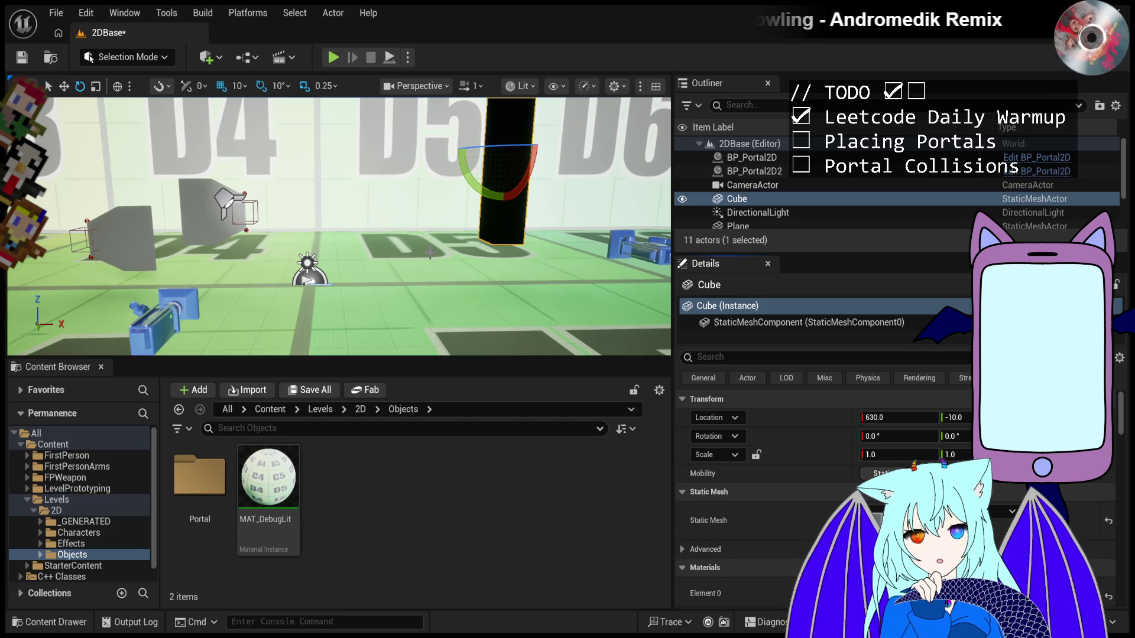
mouse_move(429, 254)
mouse_down()
mouse_move(380, 246)
mouse_move(332, 69)
mouse_up()
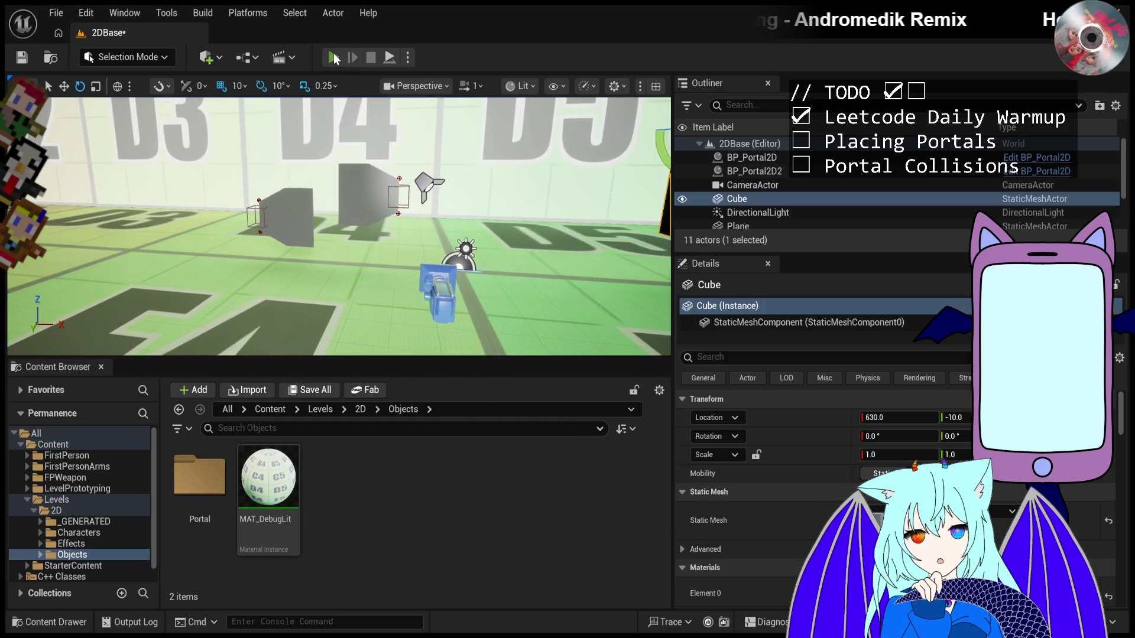
- Start Play In Editor, release the mouse with Shift+F1, and open the Characters folder
click(334, 57)
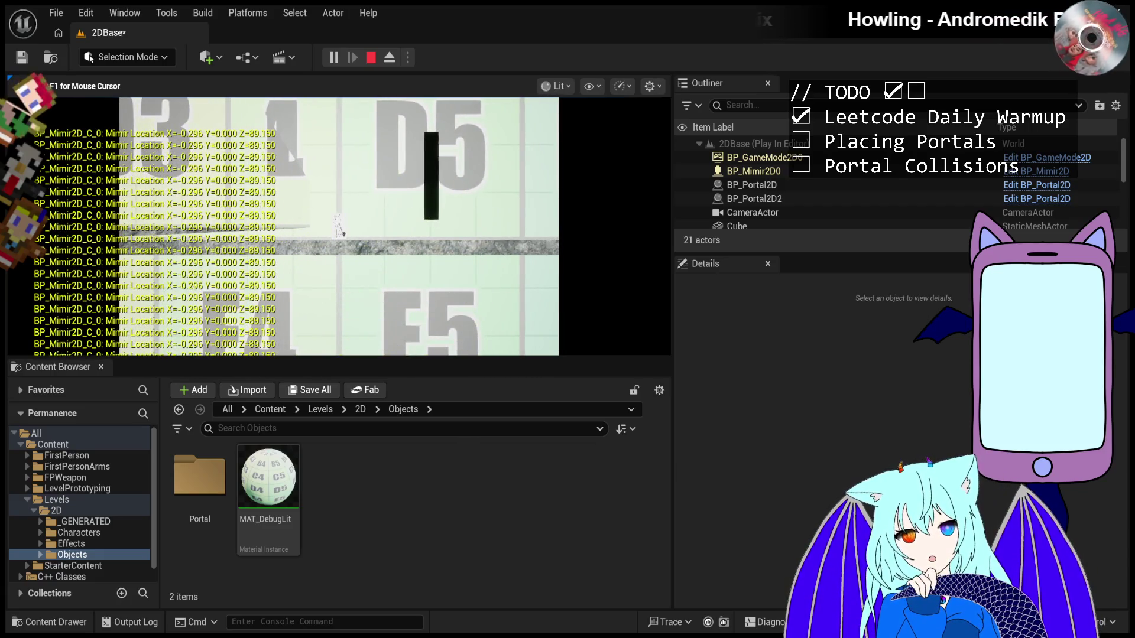
key(shift+F1)
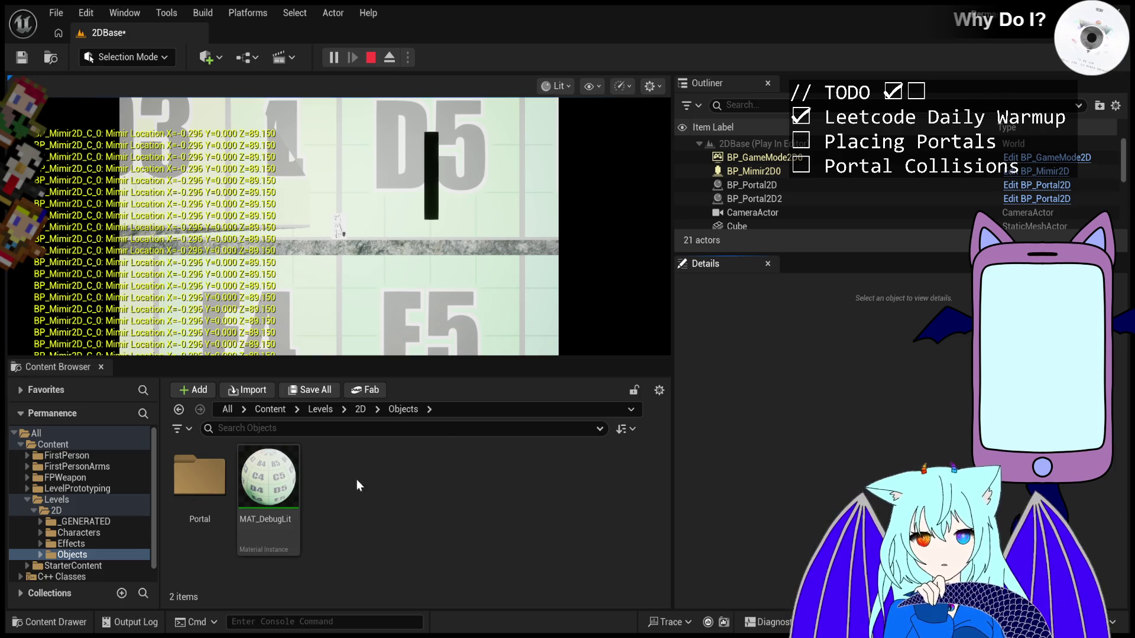
double_click(93, 532)
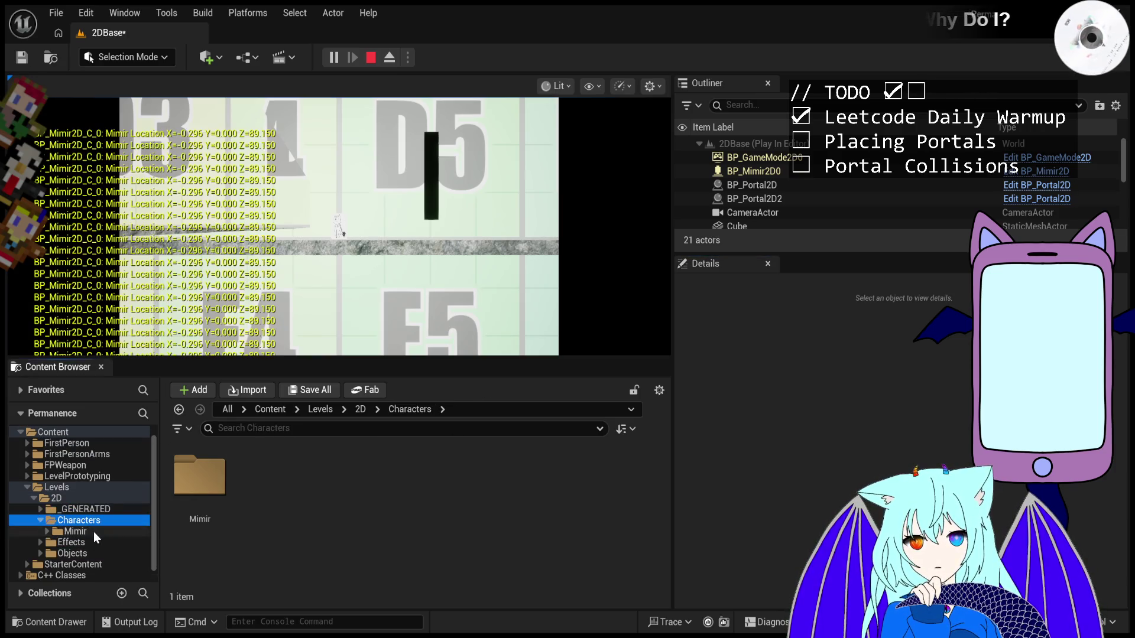
- Browse into Mimir's Inputs folder and inspect the IA_Move2D and IMC_Actions2D assets
double_click(93, 530)
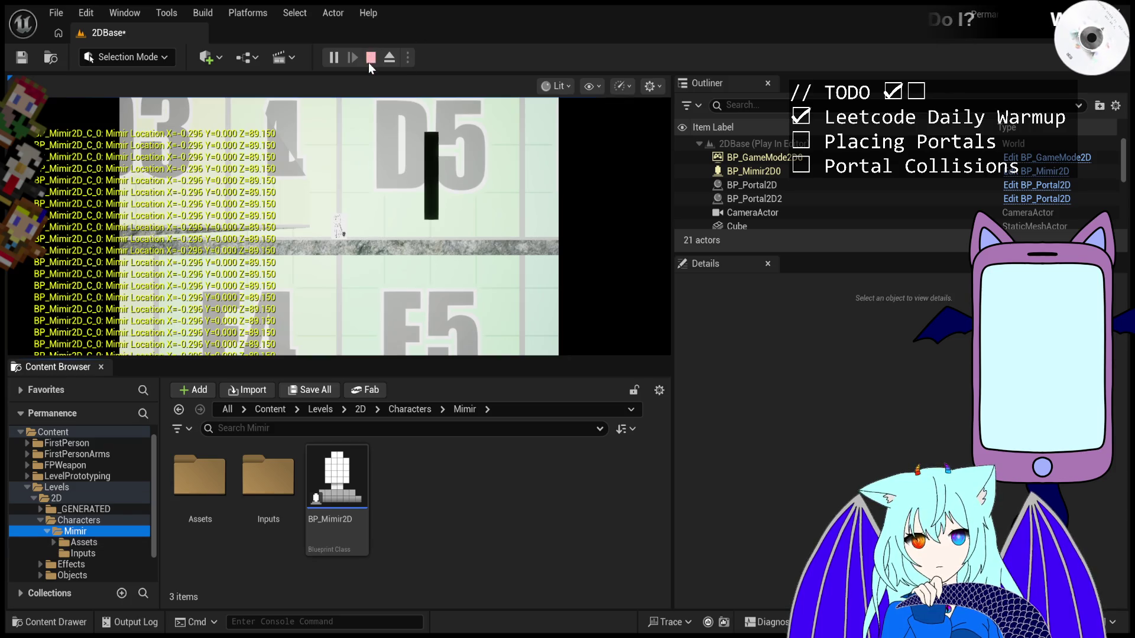
double_click(268, 475)
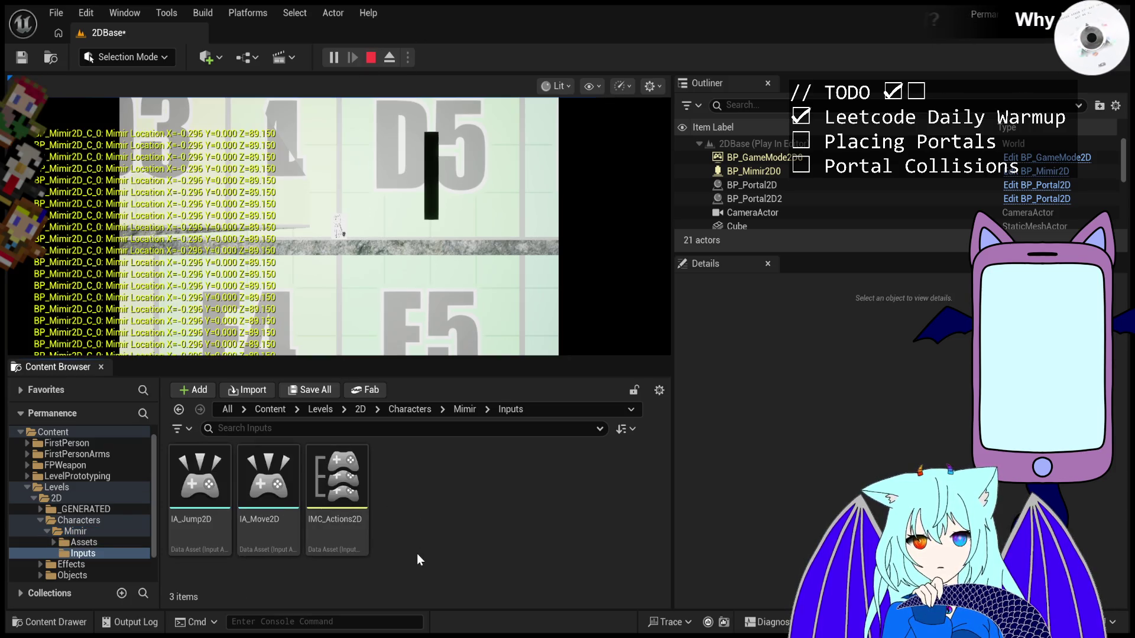
click(269, 501)
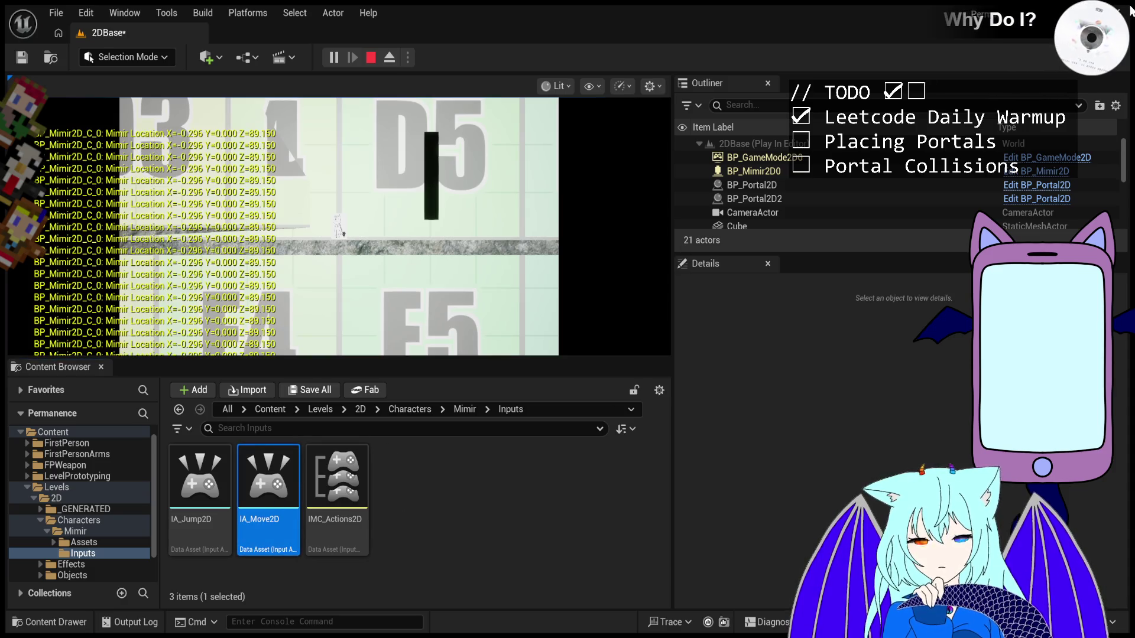
click(456, 528)
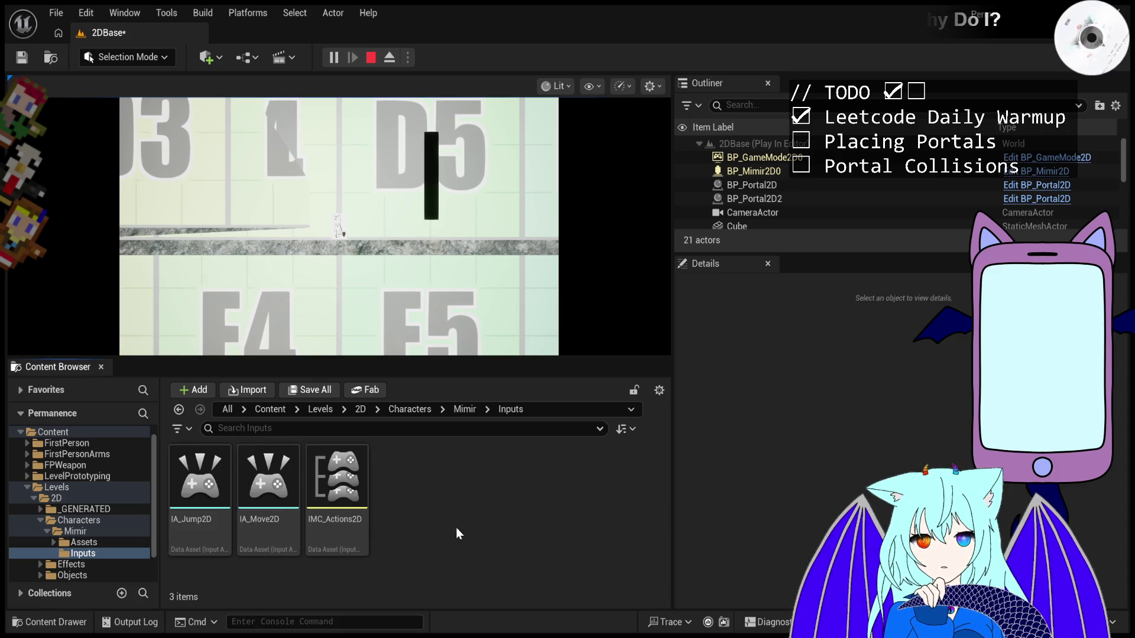
click(348, 491)
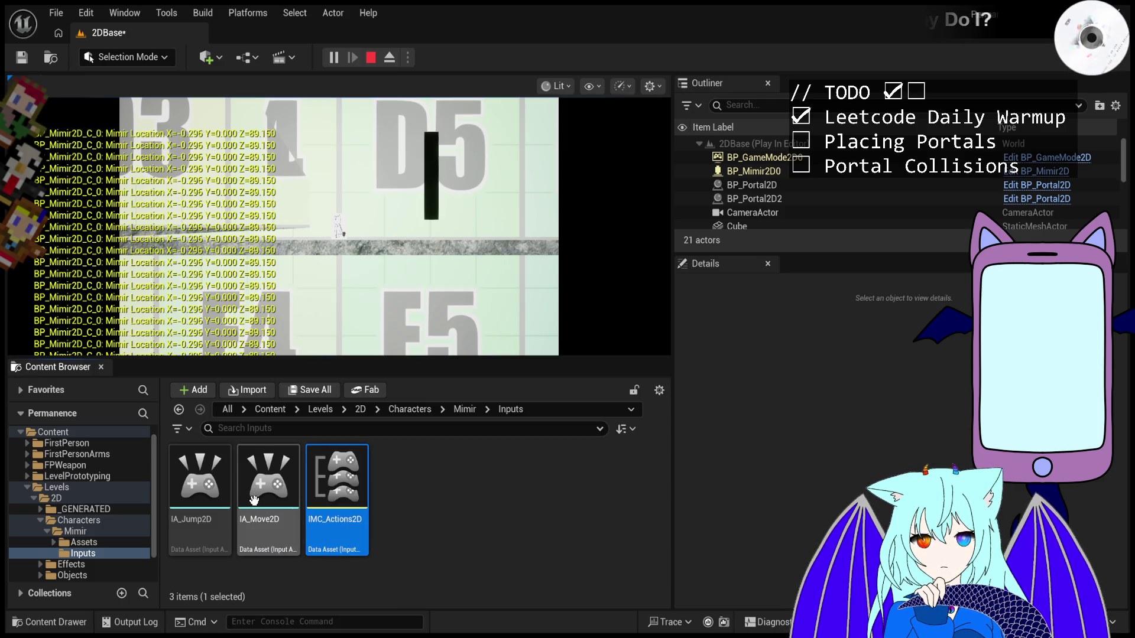
click(254, 500)
click(402, 484)
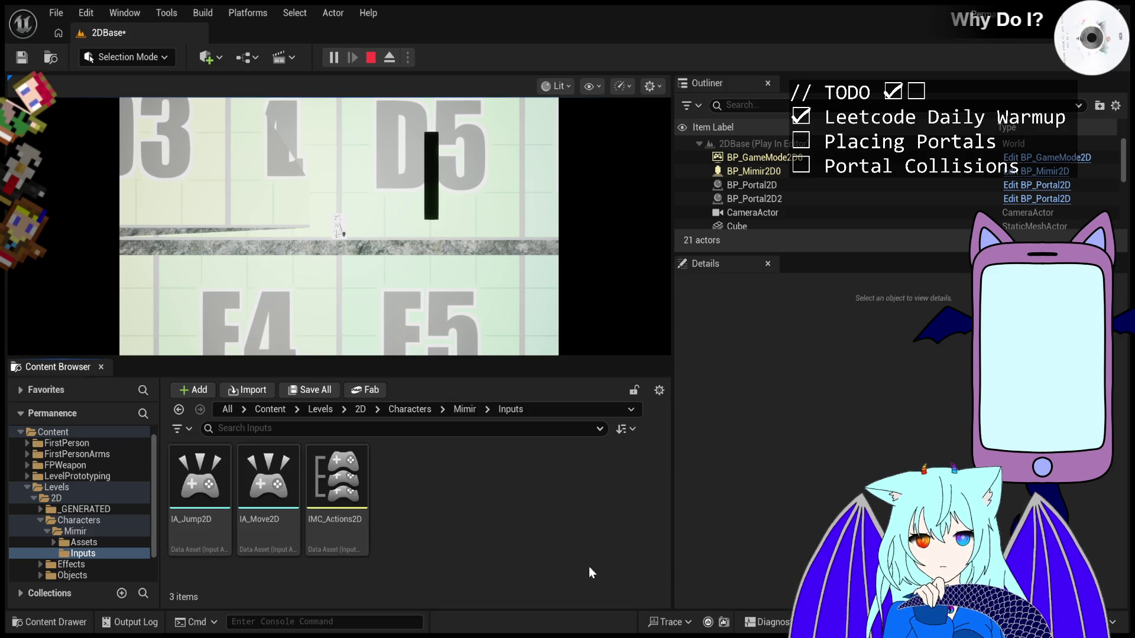
- Name the new input action IA_Fire and open it to review its settings
text(IA_Fire)
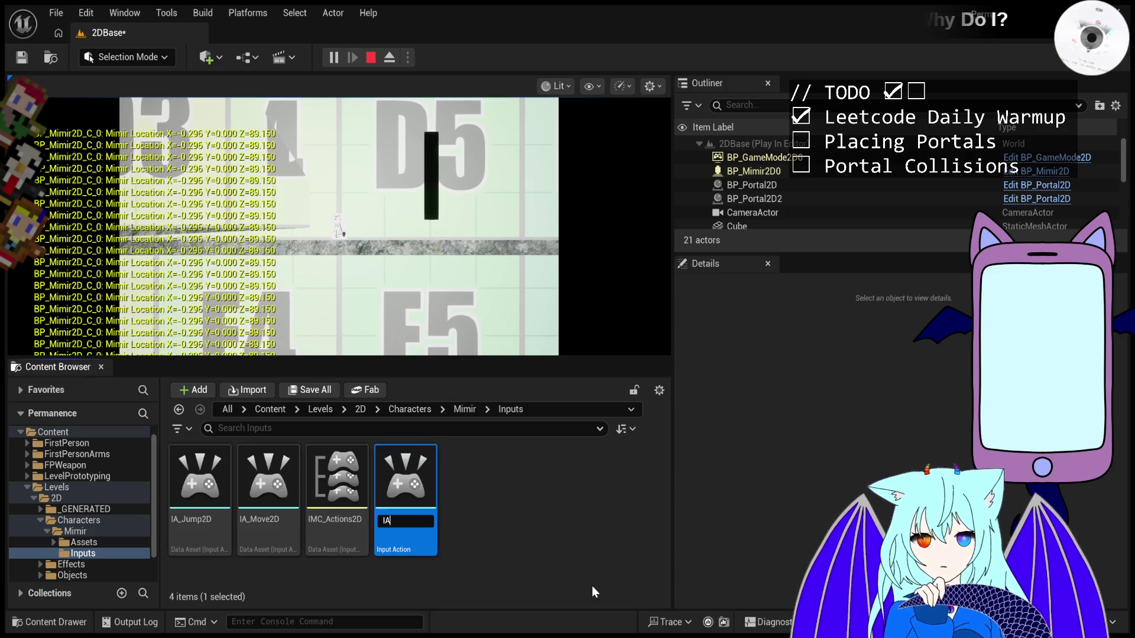
key(Return)
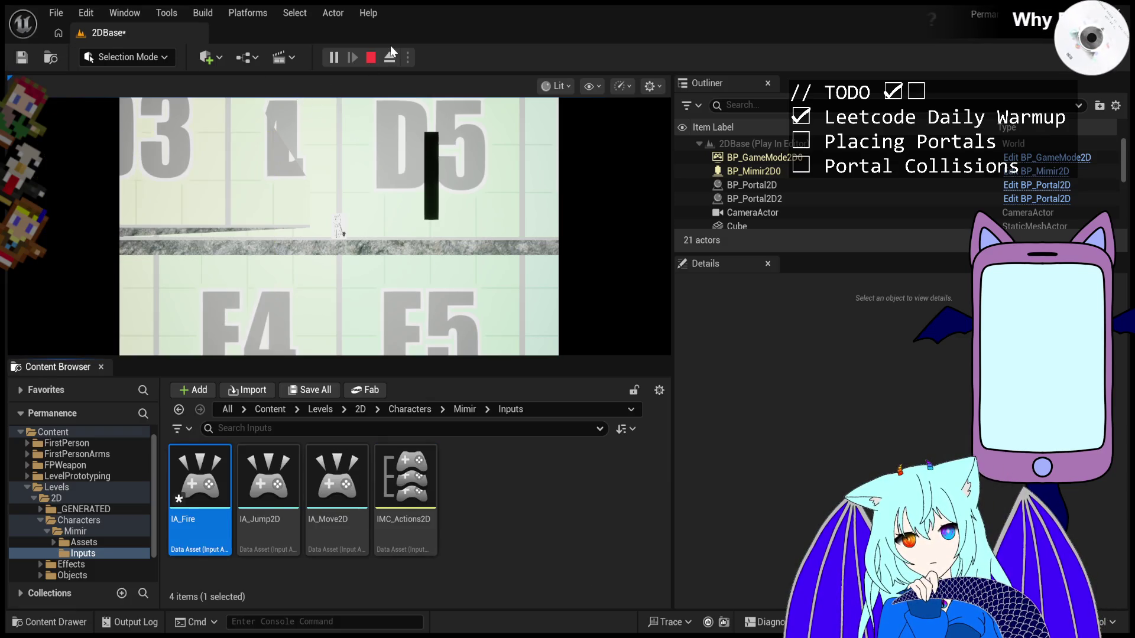
key(Return)
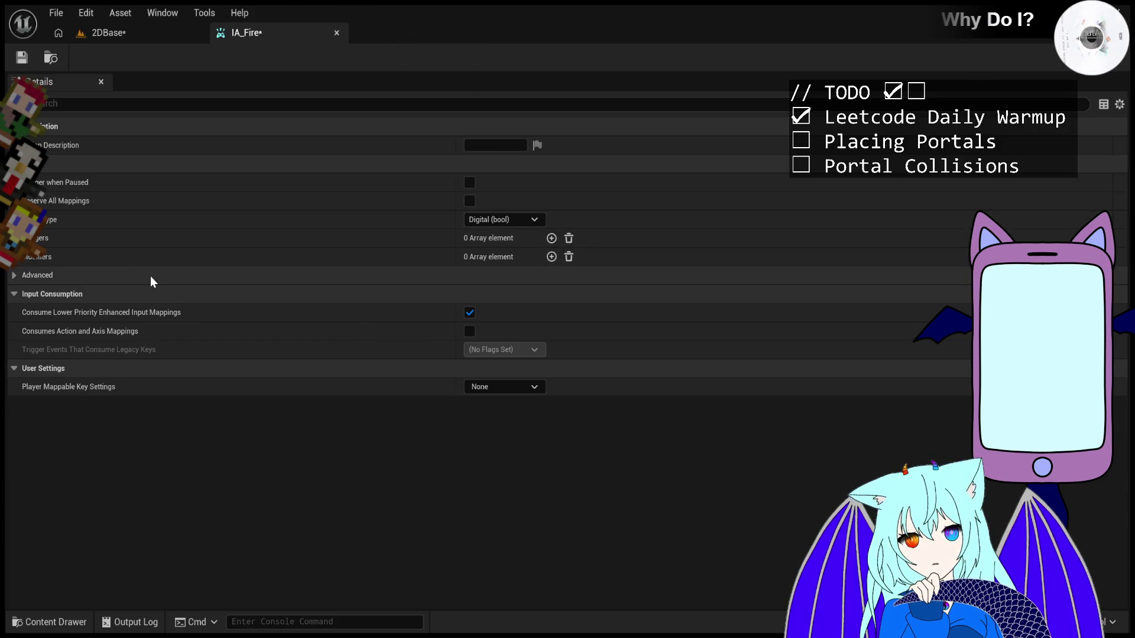
click(17, 275)
click(19, 274)
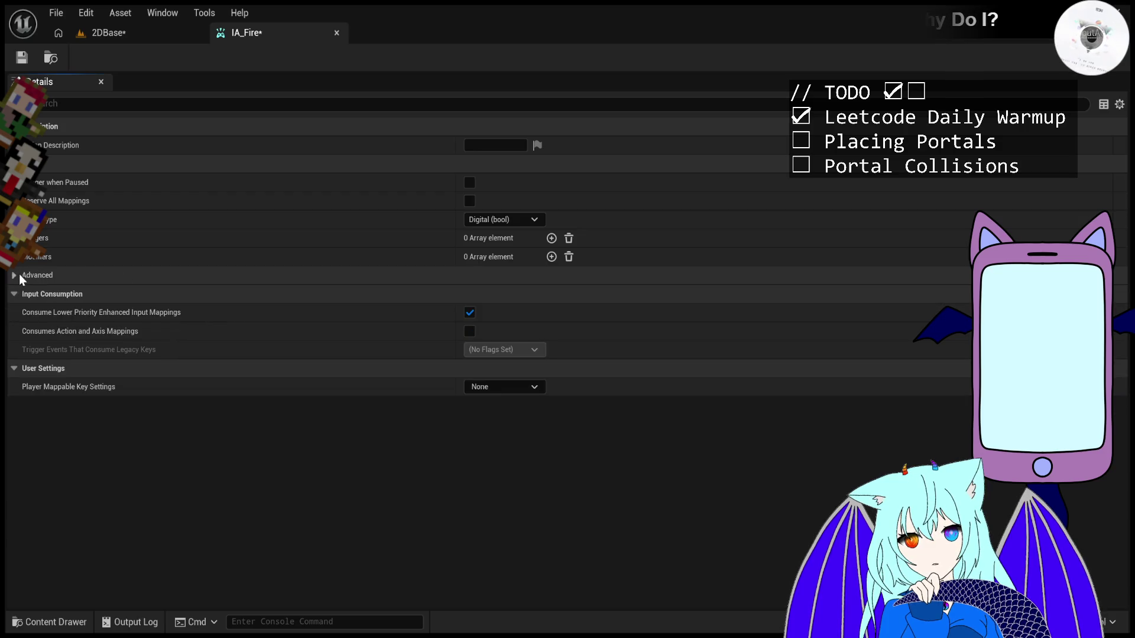
- Add an empty third action mapping to IMC_Actions2D below IA_Move2D and IA_Jump2D
click(107, 34)
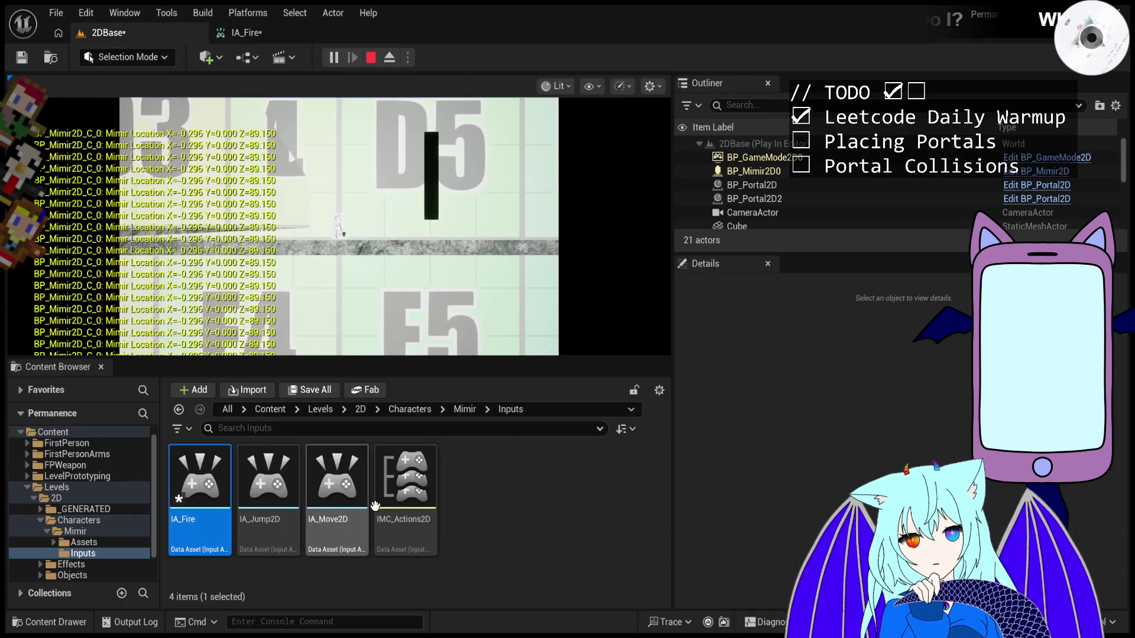
double_click(416, 484)
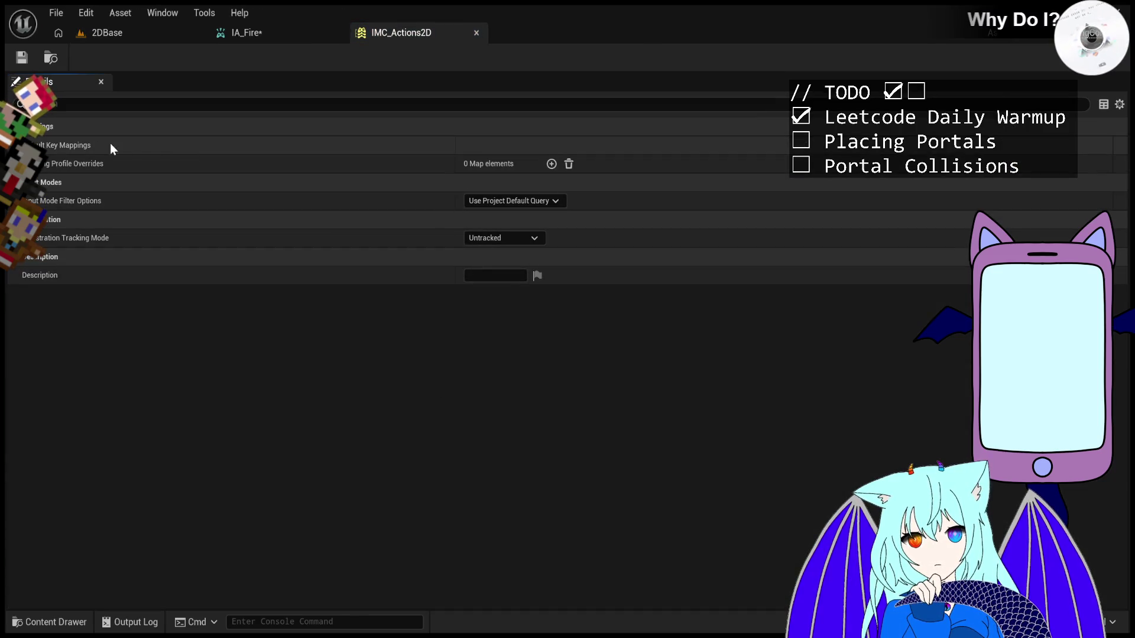
click(26, 163)
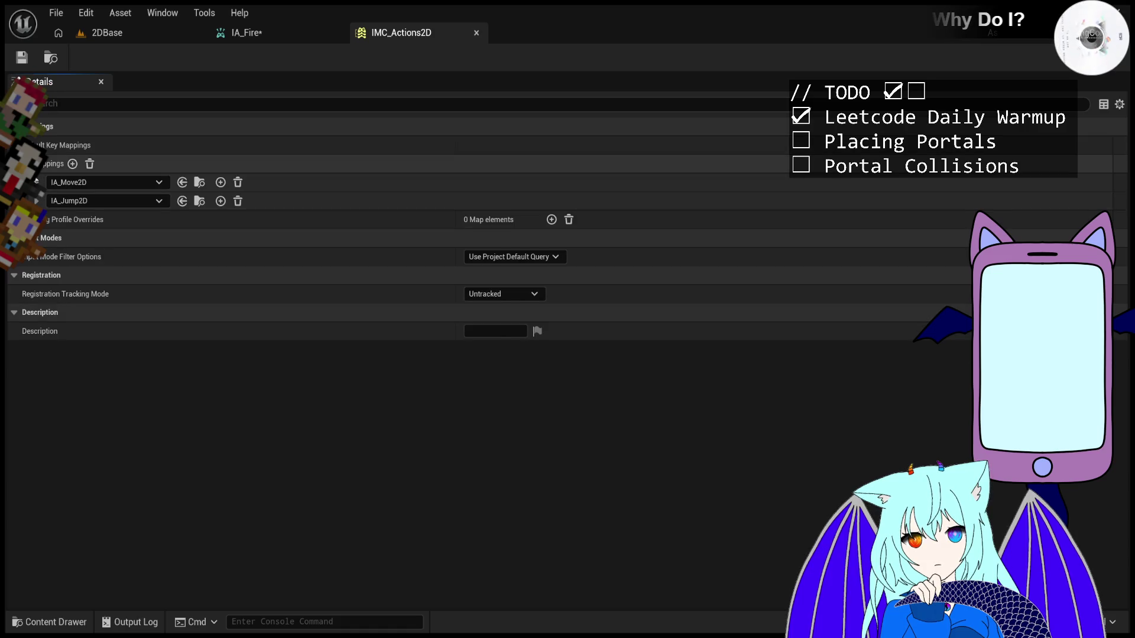
click(72, 164)
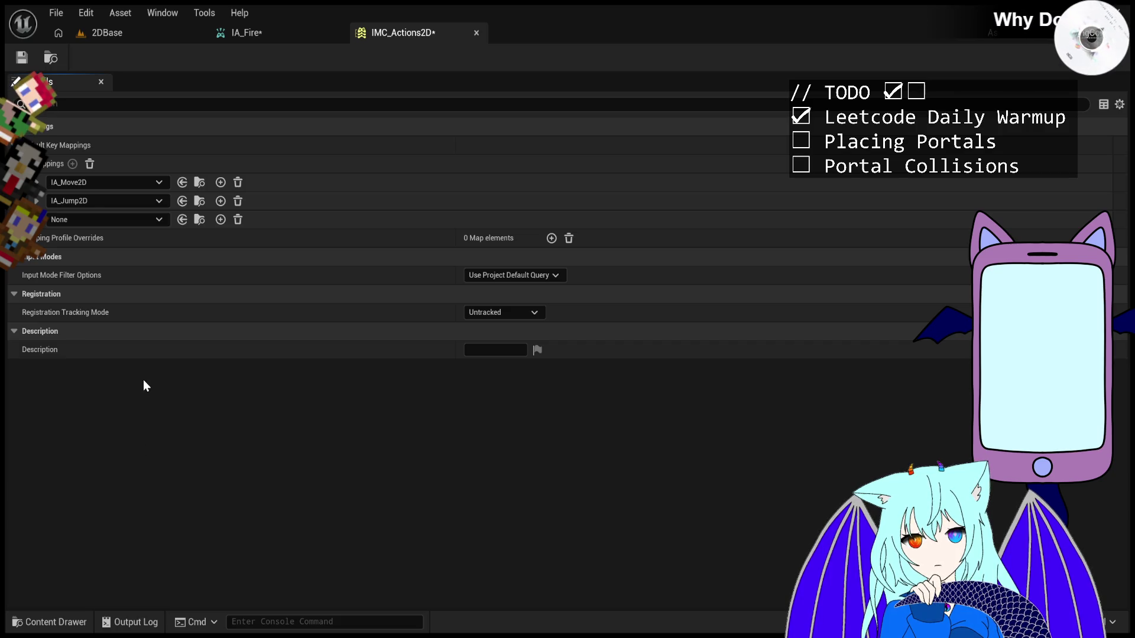
click(260, 32)
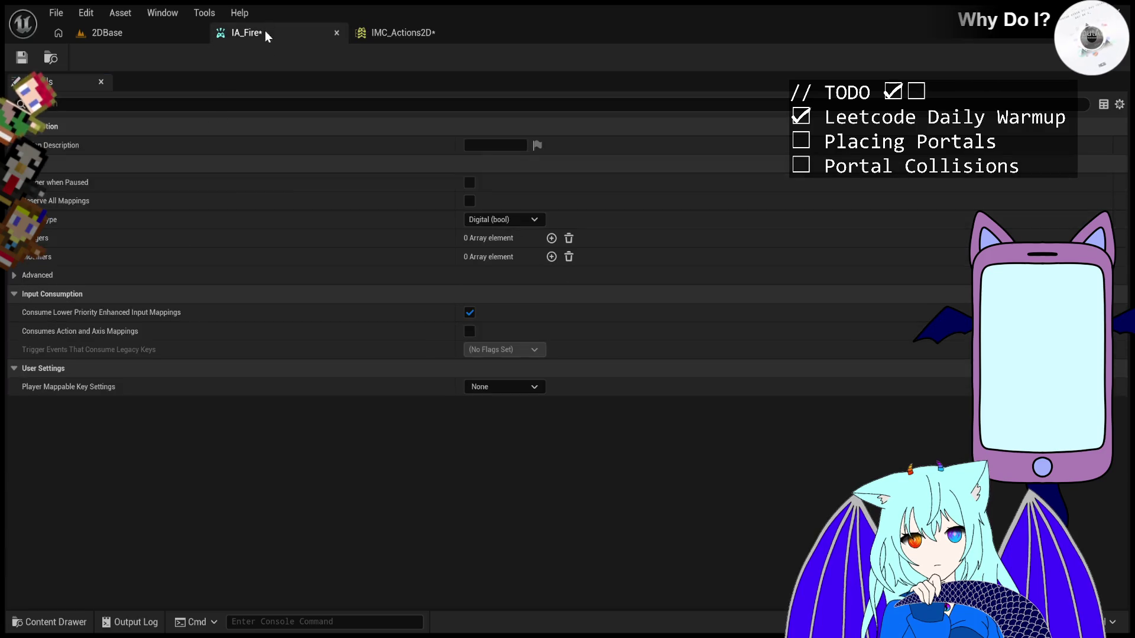
- Rename the IA_Fire input action to IA_Fire2D
click(101, 33)
click(205, 536)
click(205, 536)
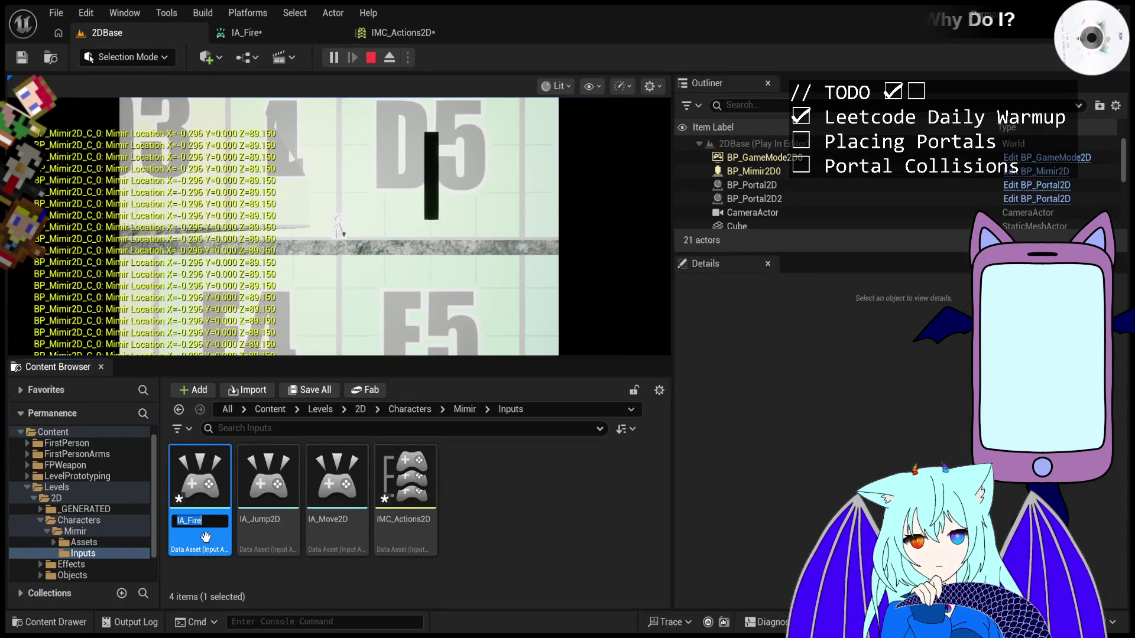
text(2D)
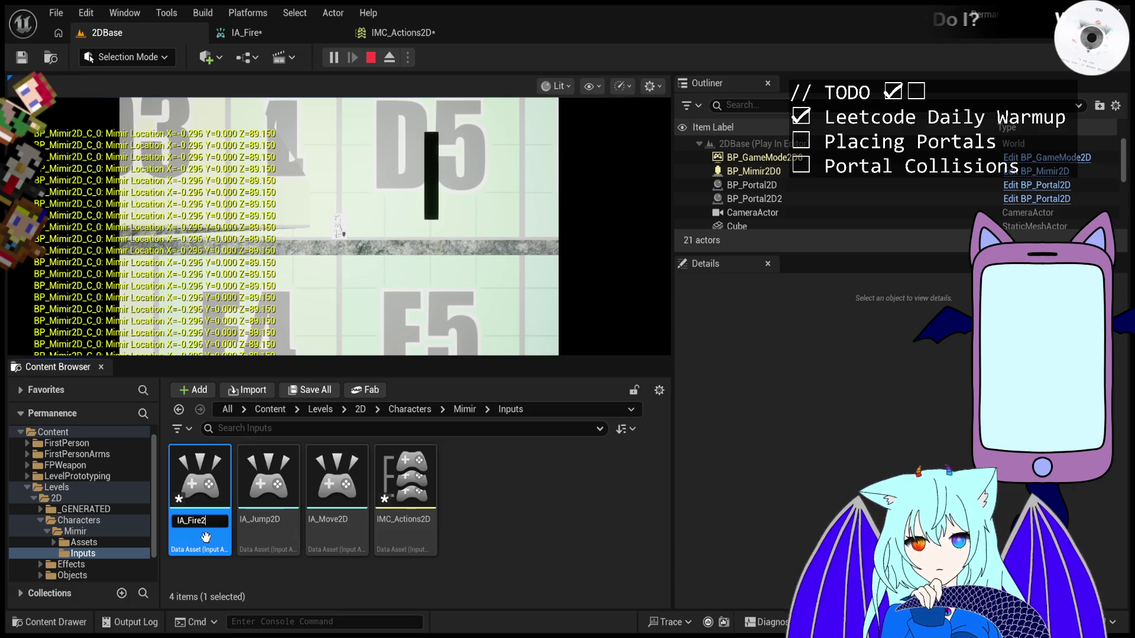
key(Return)
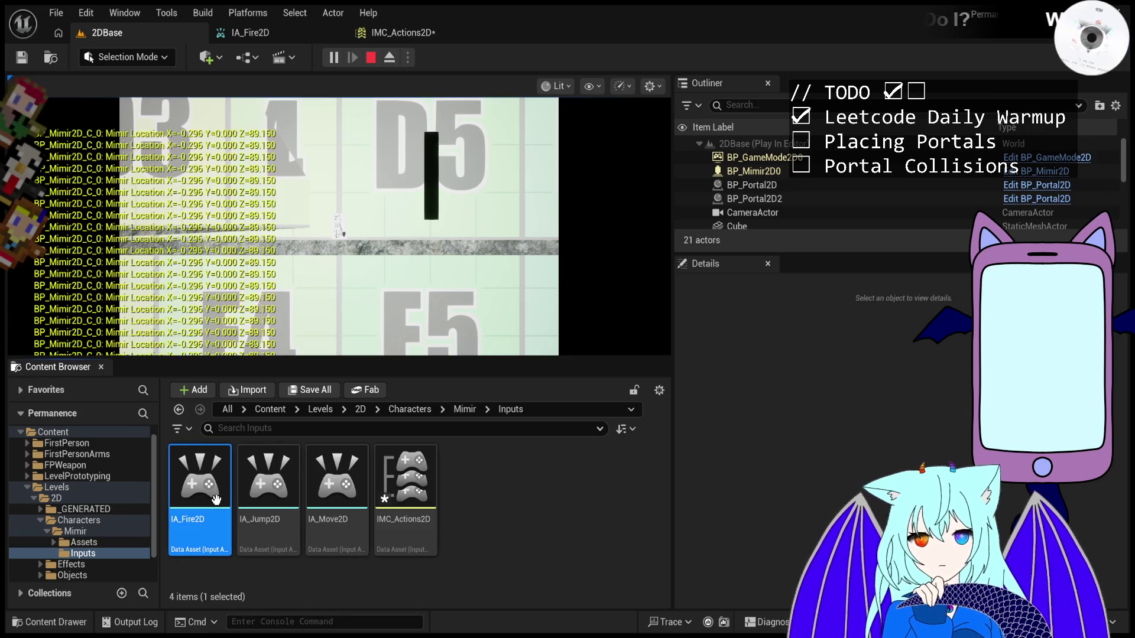
- Rename IA_Fire2D to IA_Shoot2D
key(F2)
key(Right)
key(Left)
key(Left)
key(BackSpace)
key(BackSpace)
key(BackSpace)
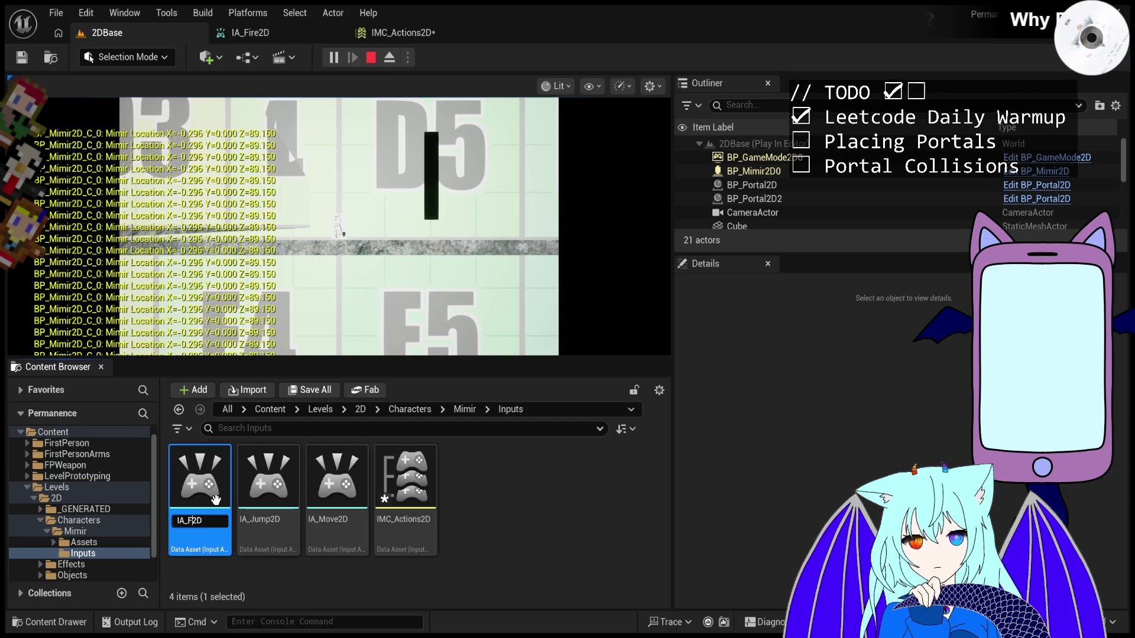
text(Shoo)
text(t)
key(Return)
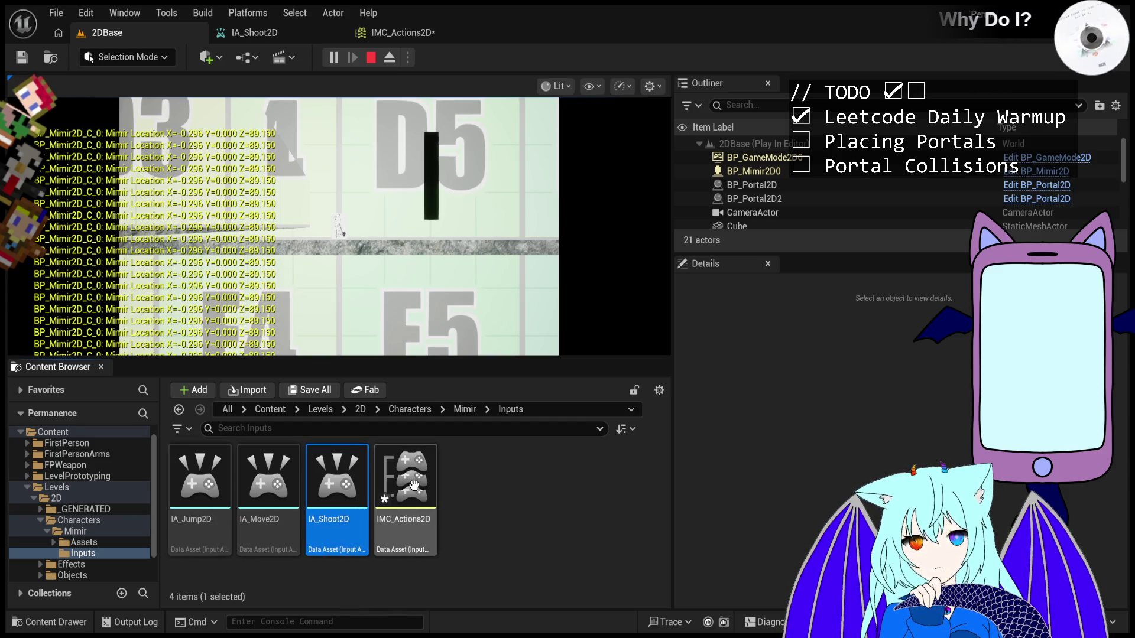
- Bind IA_Shoot2D to Left Mouse Button and Right Mouse Button in IMC_Actions2D
double_click(389, 476)
click(38, 220)
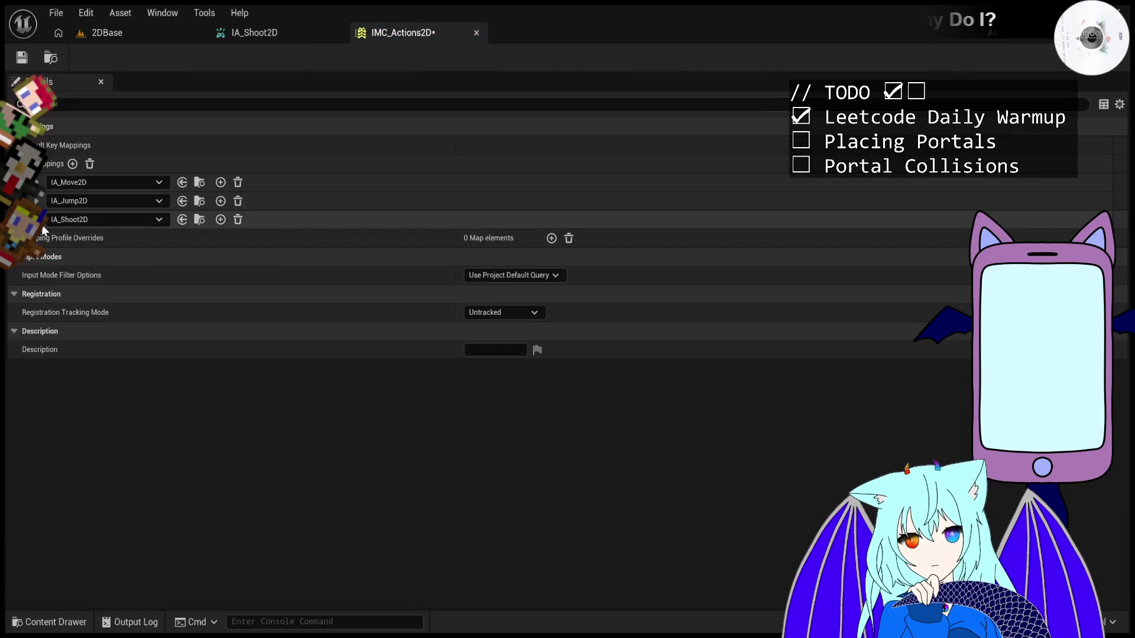
click(36, 201)
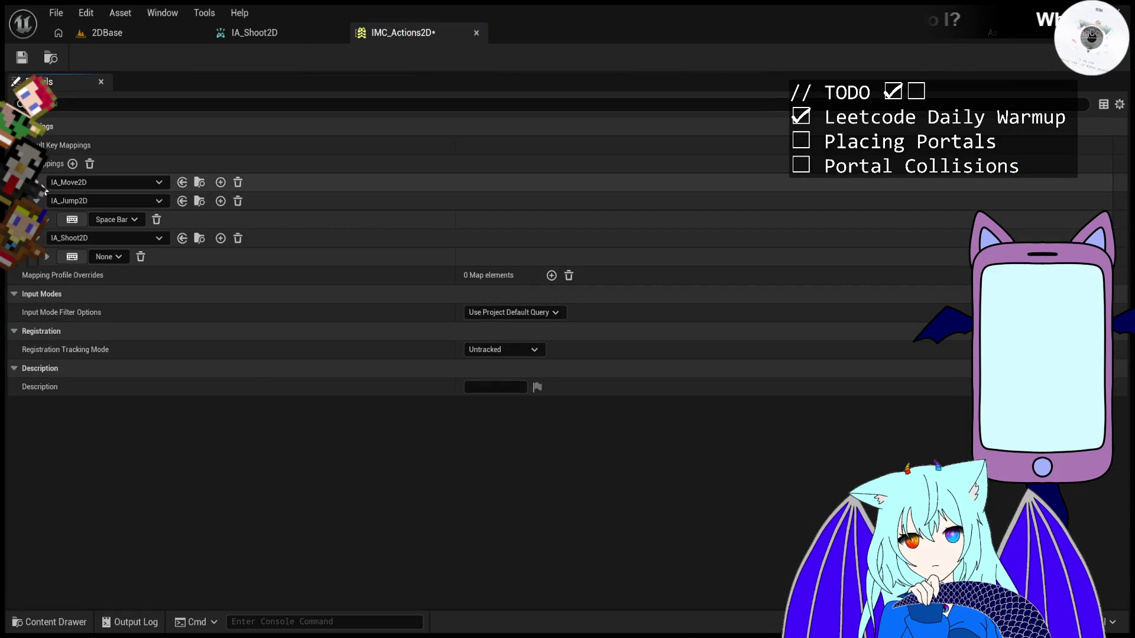
click(38, 182)
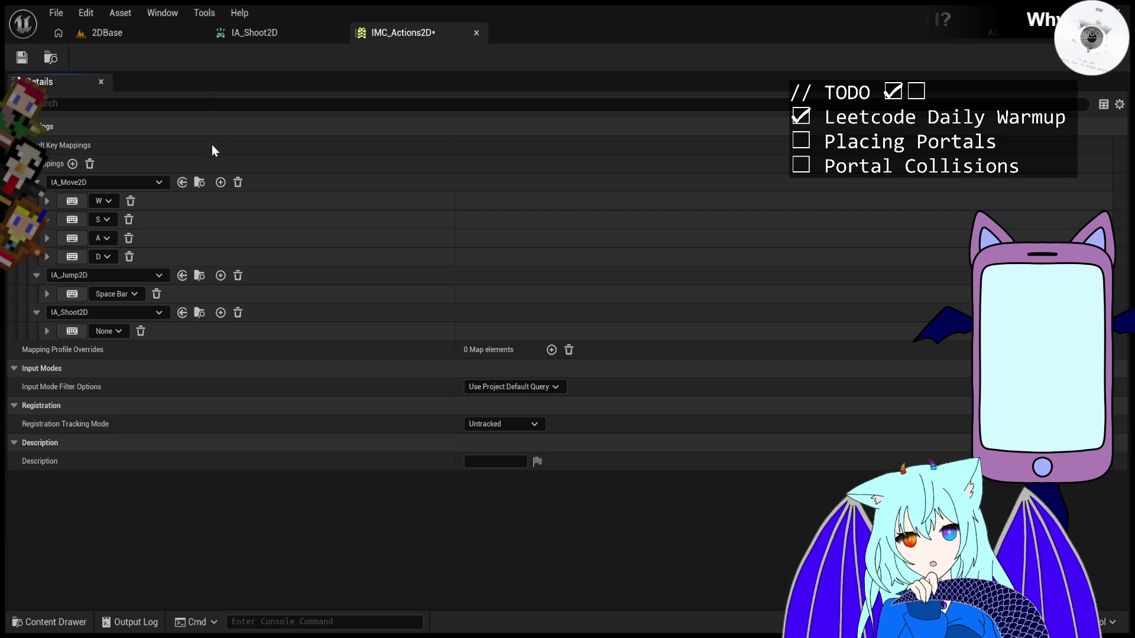
key(ctrl+z)
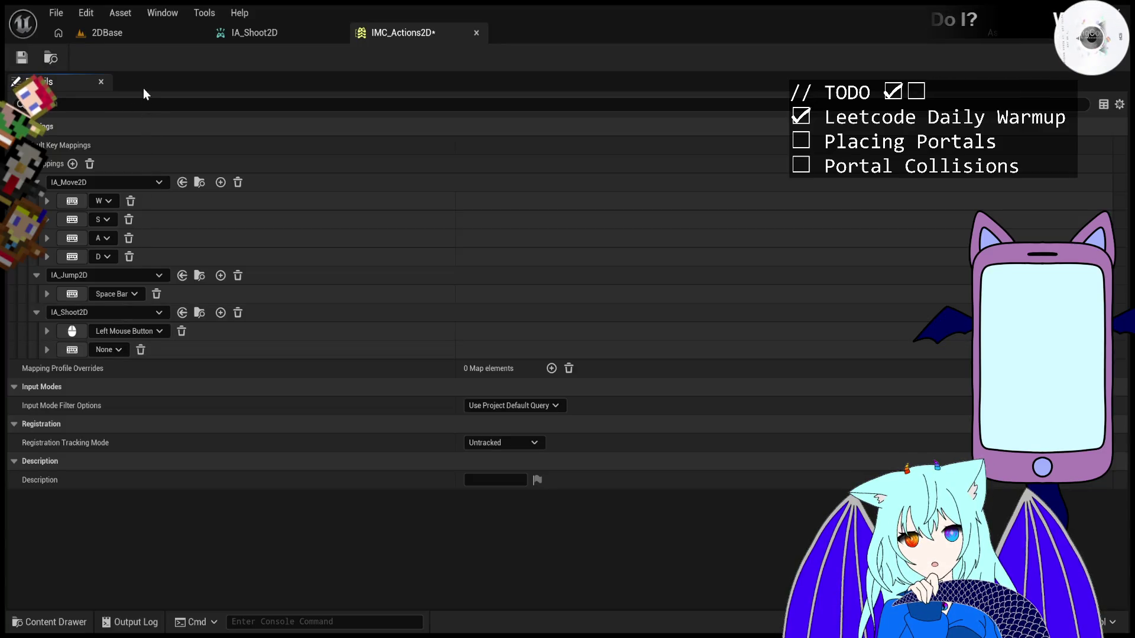
key(ctrl+z)
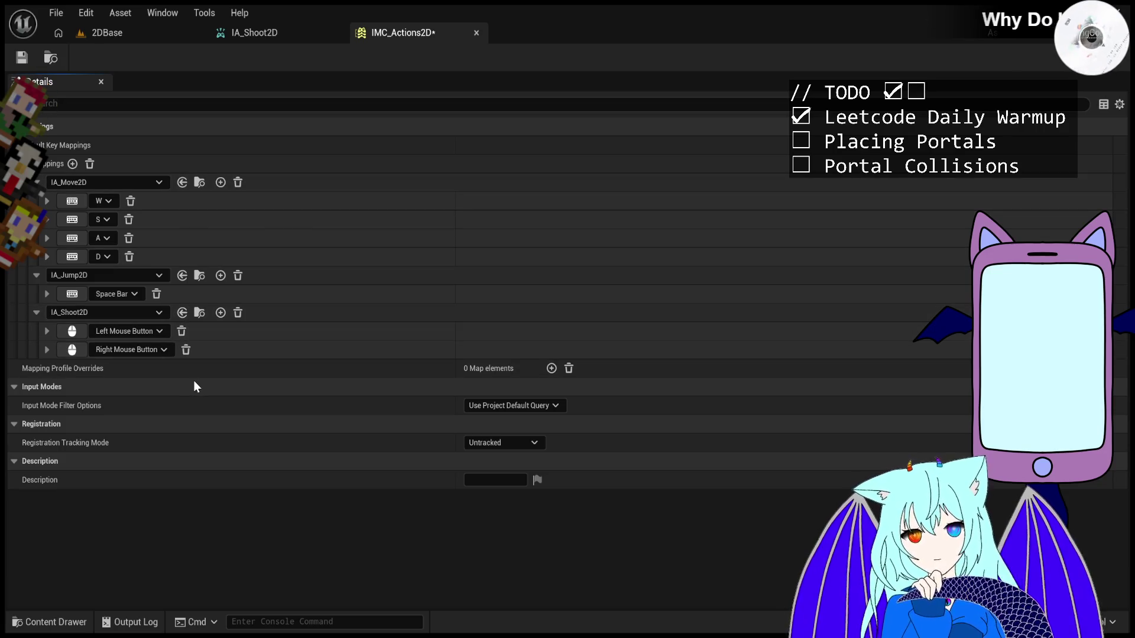
click(269, 38)
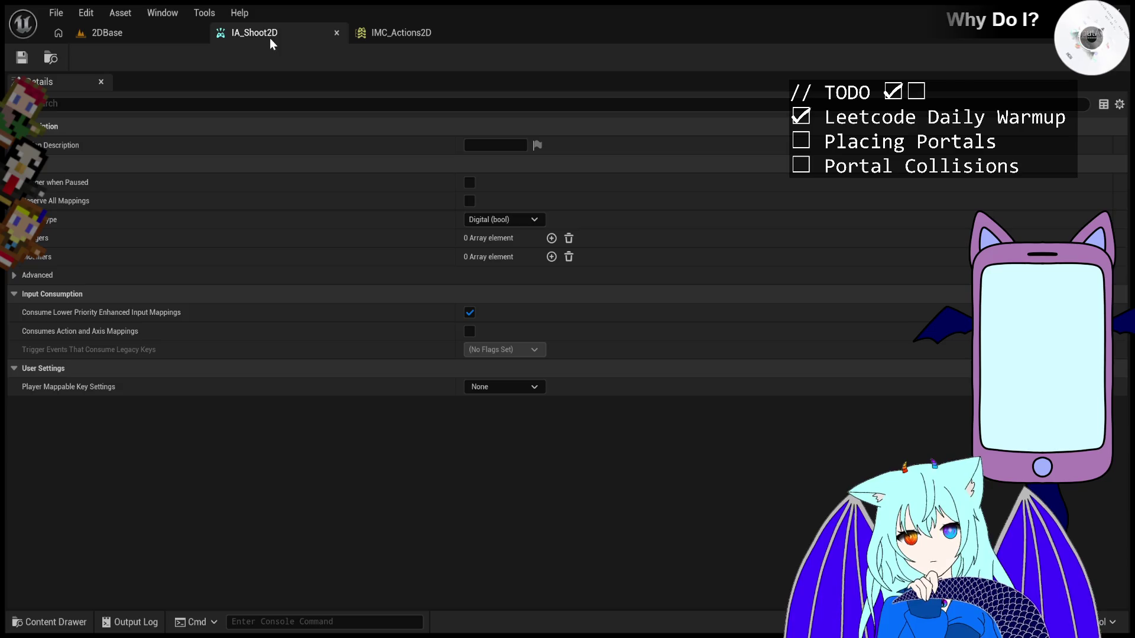
- Switch from the IA_Shoot2D editor back to the 2DBase level tab
click(97, 34)
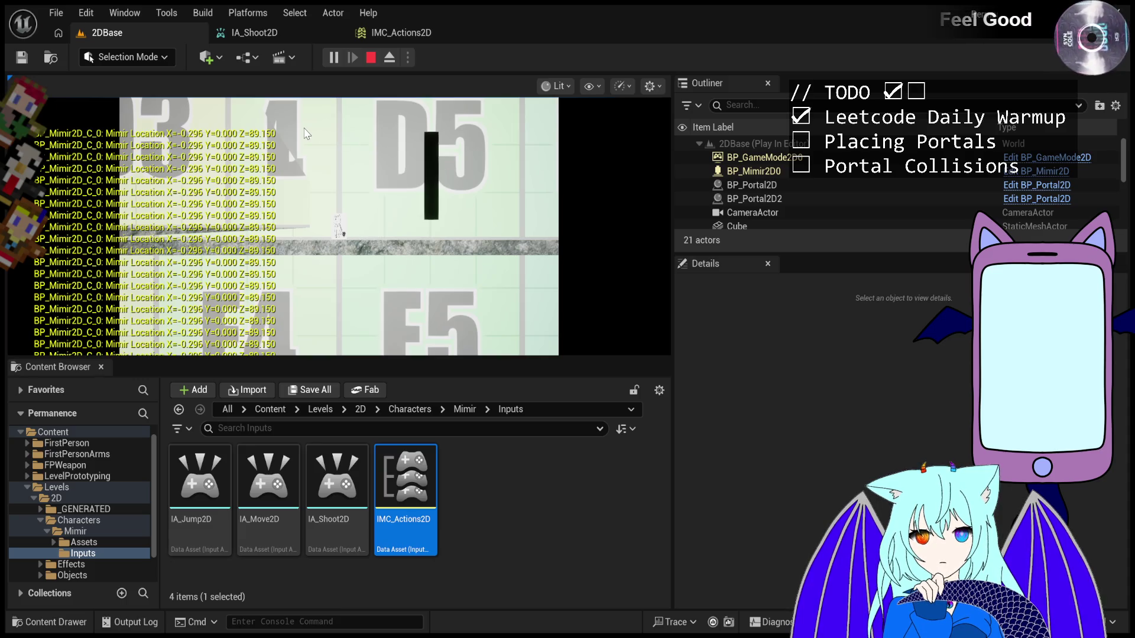
- End the running Play In Editor session with the toolbar Stop button
click(374, 59)
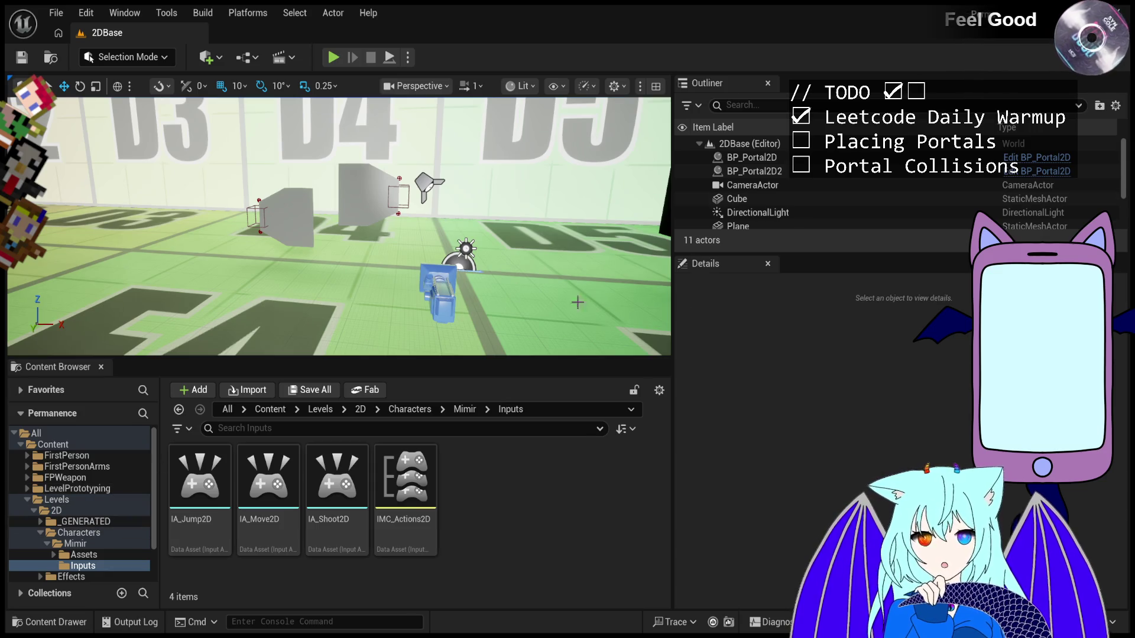
- Open the Assets folder under Mimir in the Content Browser tree
click(54, 555)
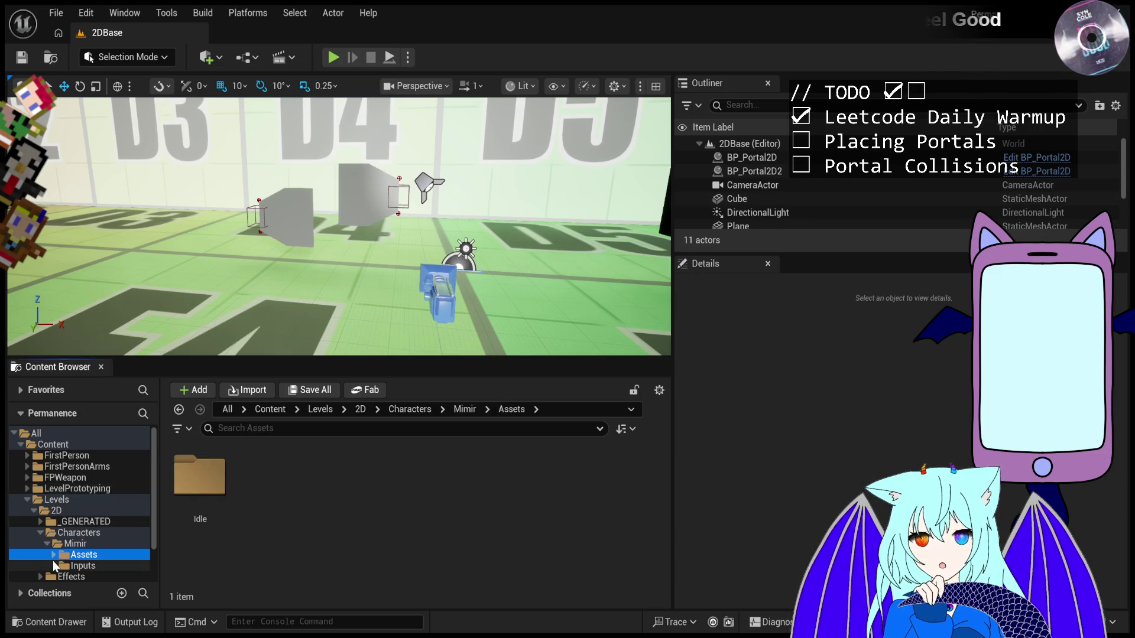
- Open the BP_Mimir2D blueprint from the Mimir folder
click(52, 560)
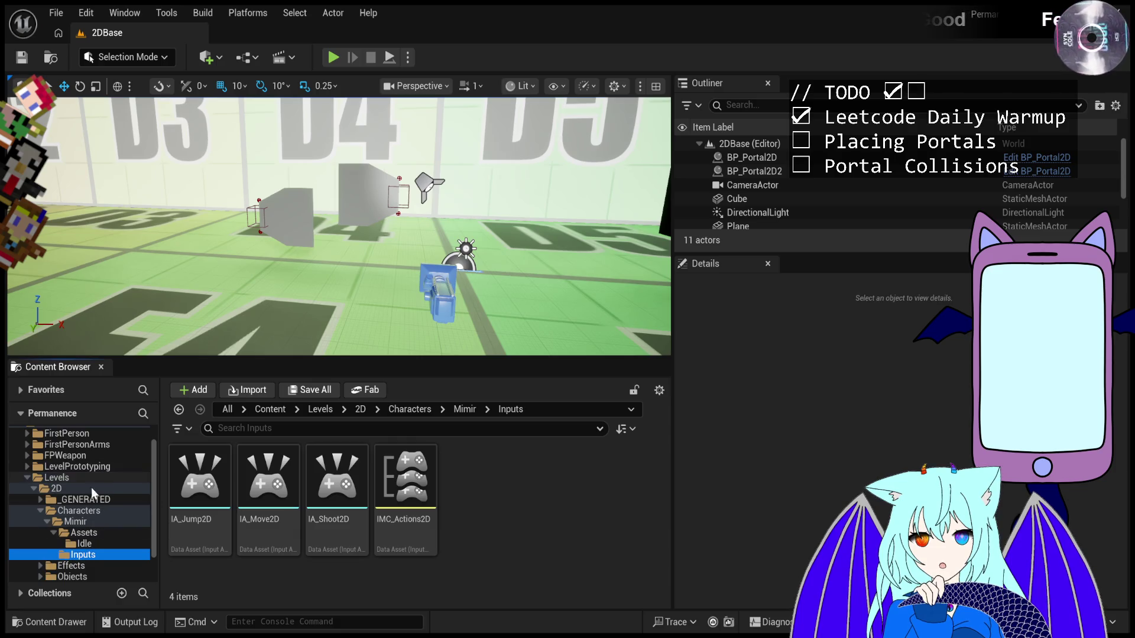
click(88, 530)
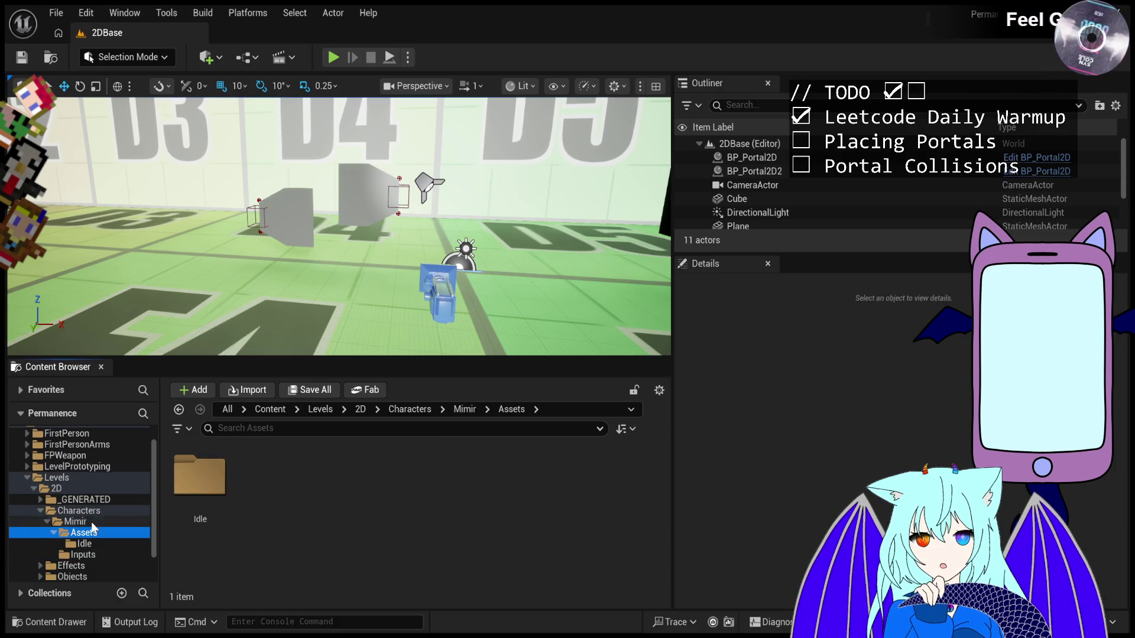
click(91, 522)
click(343, 459)
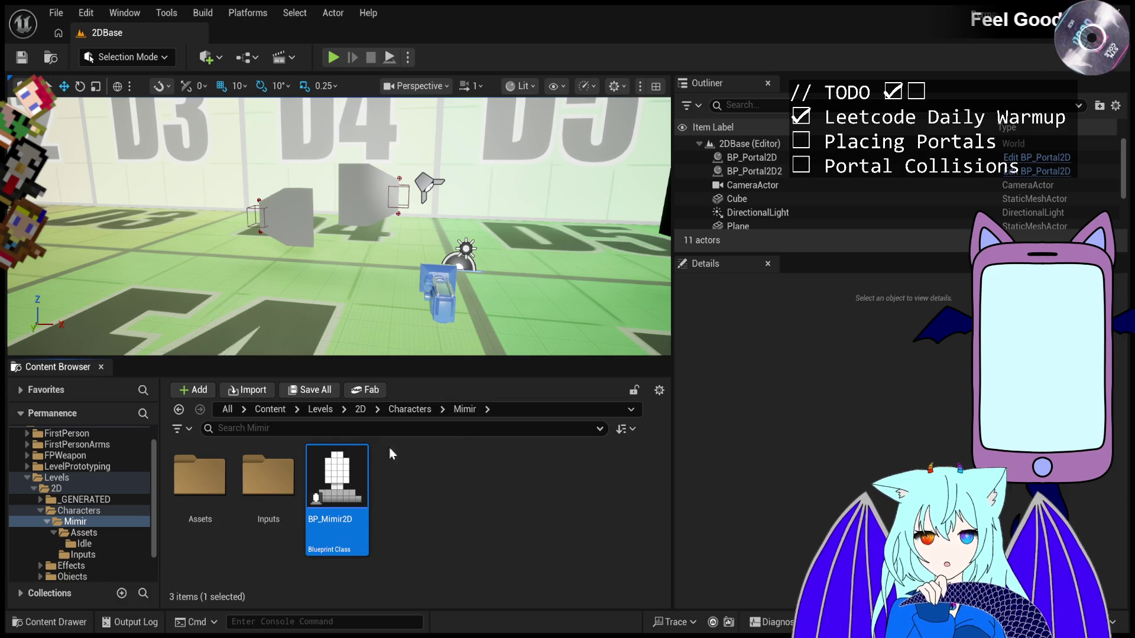
key(Return)
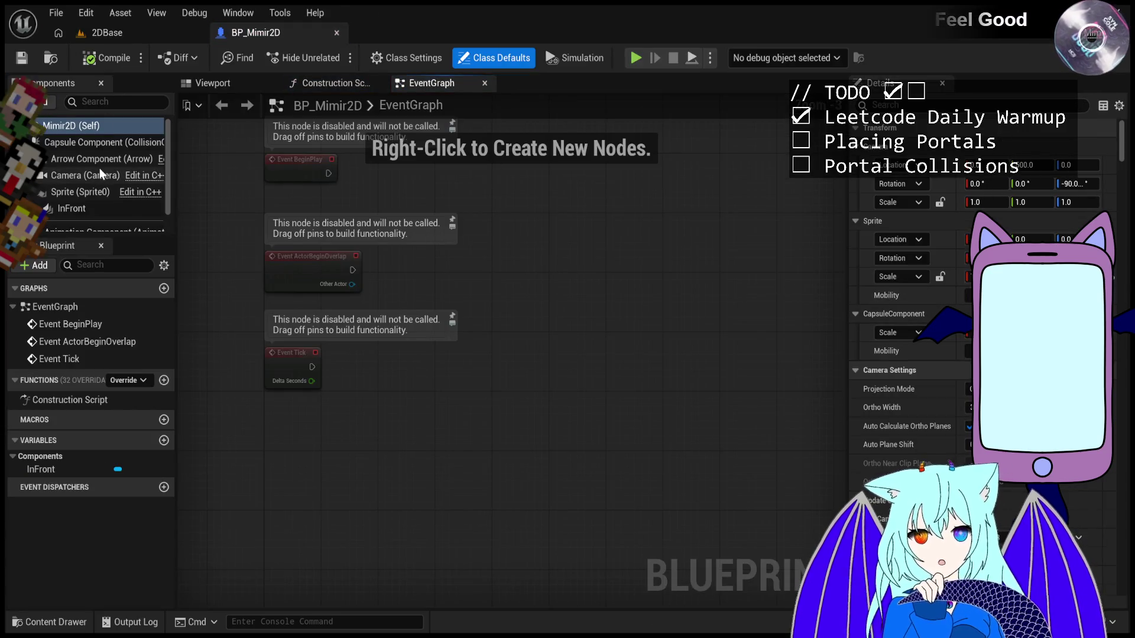
- Filter BP_Mimir2D's details by 'action' and set the Jump Action property
scroll(914, 277, down, 10)
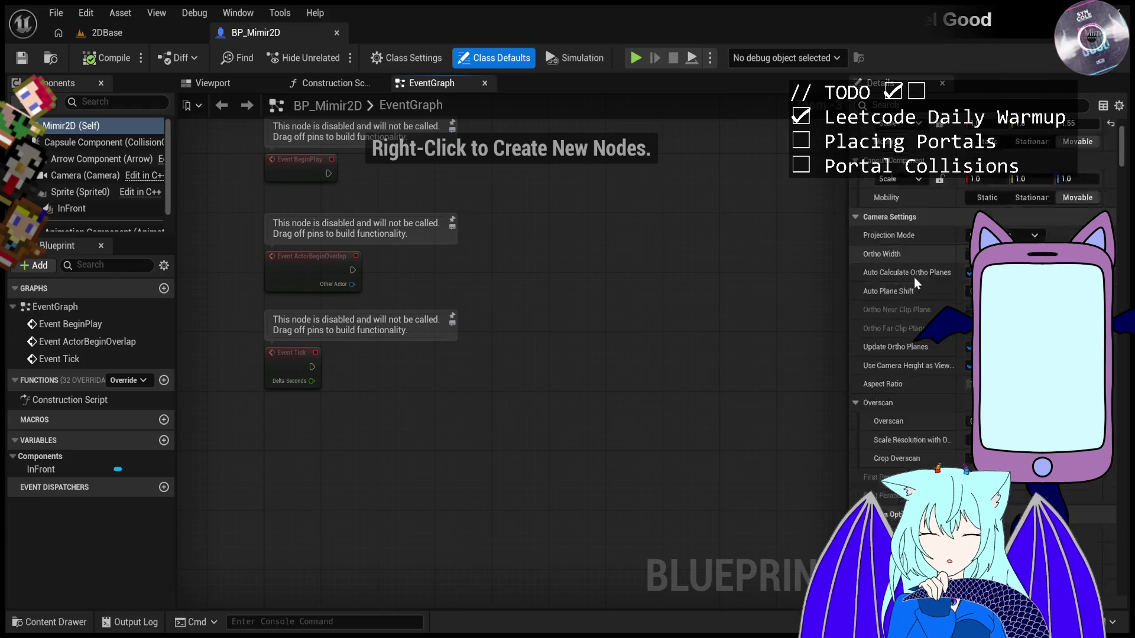
scroll(914, 278, down, 15)
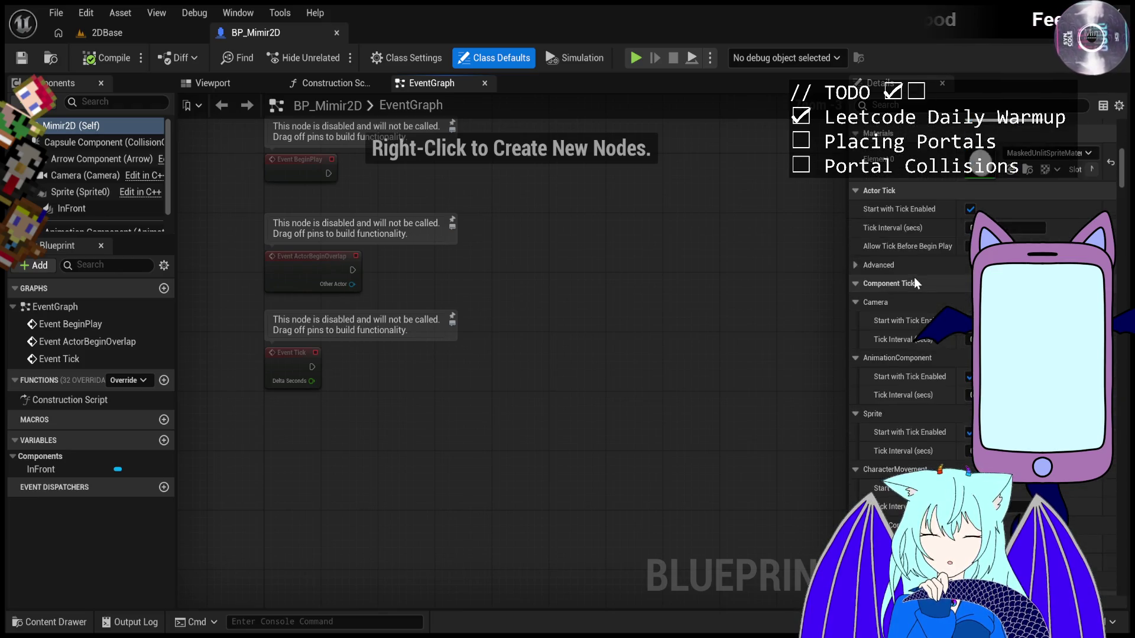
scroll(914, 278, down, 10)
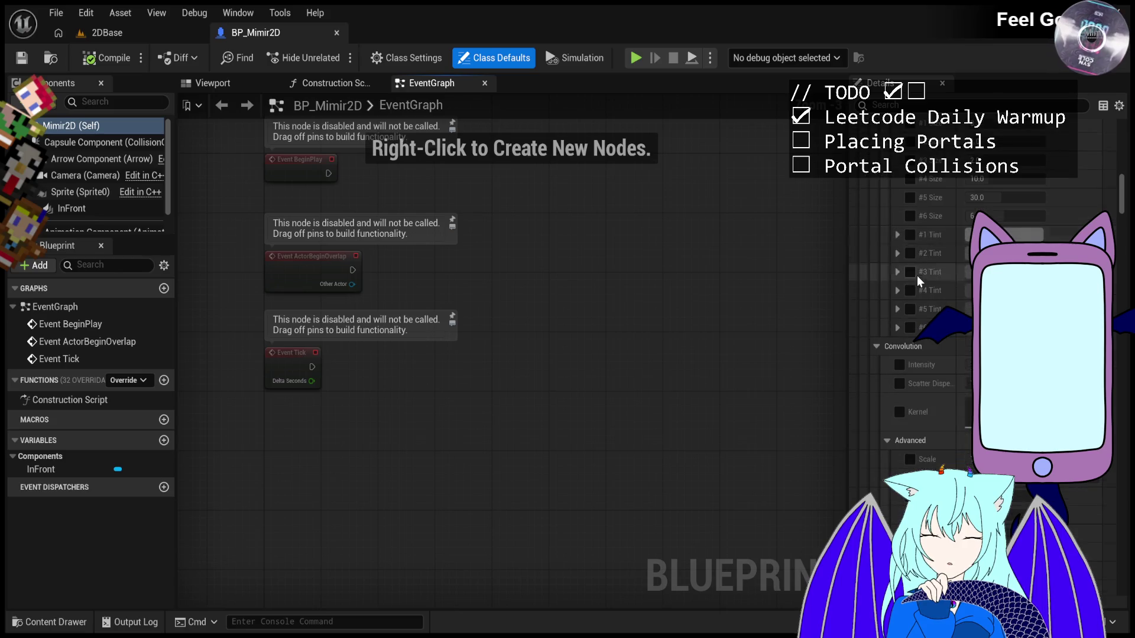
scroll(1126, 355, up, 20)
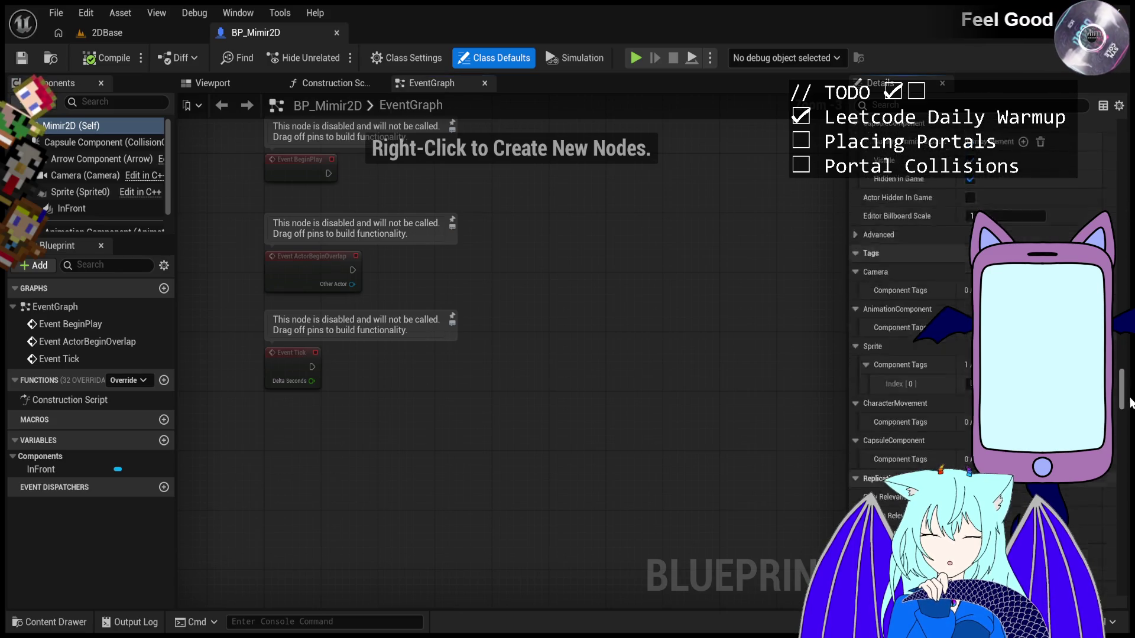
text(action)
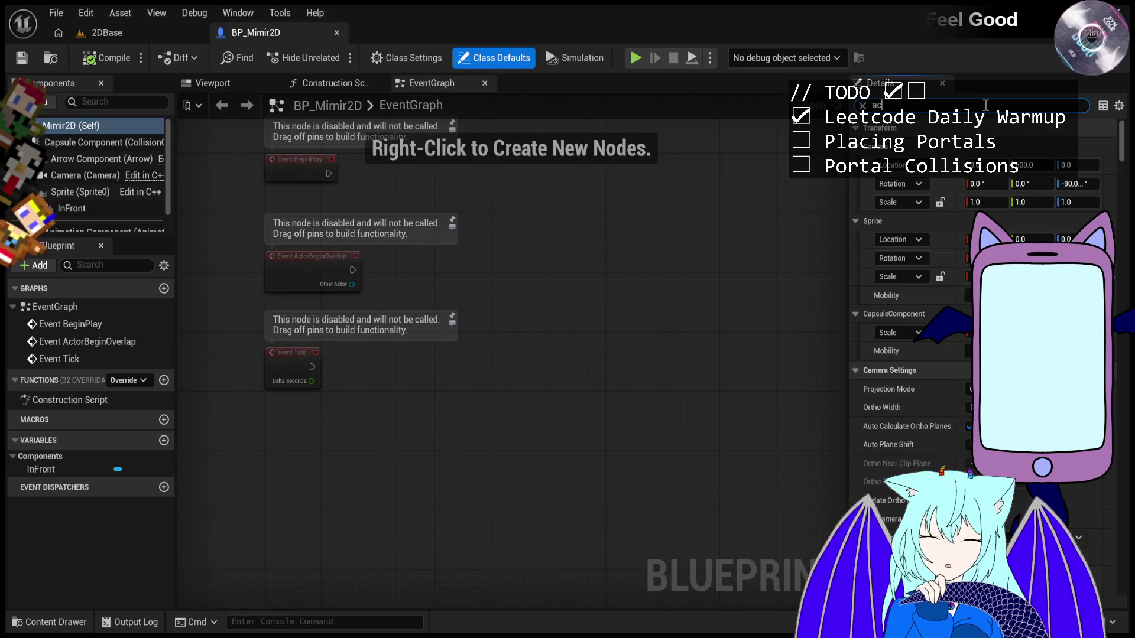
scroll(969, 158, down, 2)
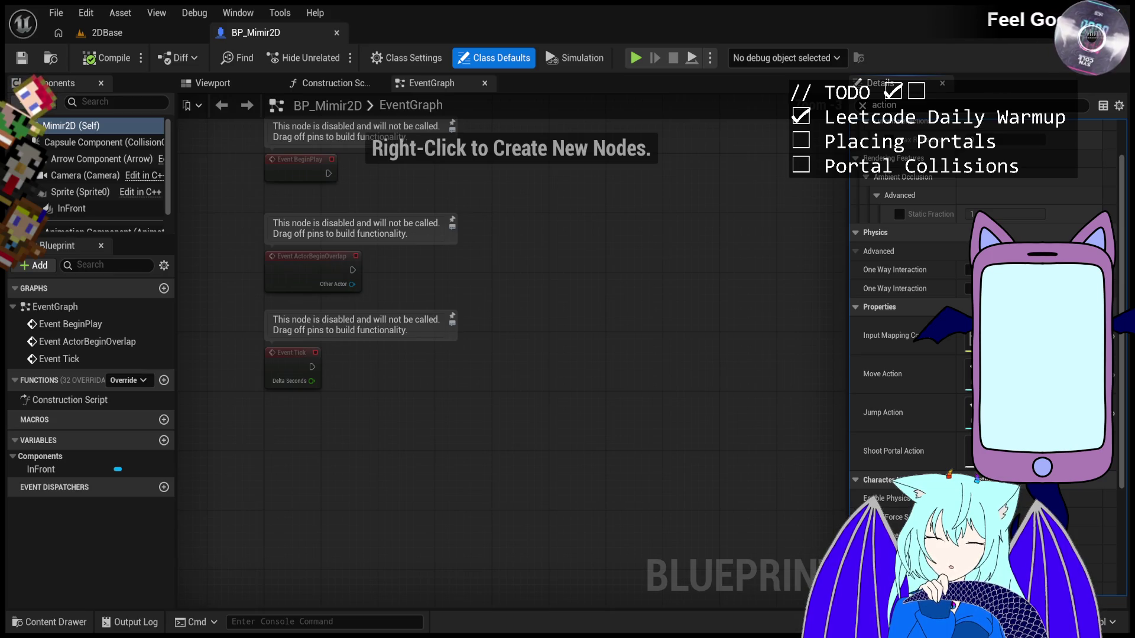
click(969, 413)
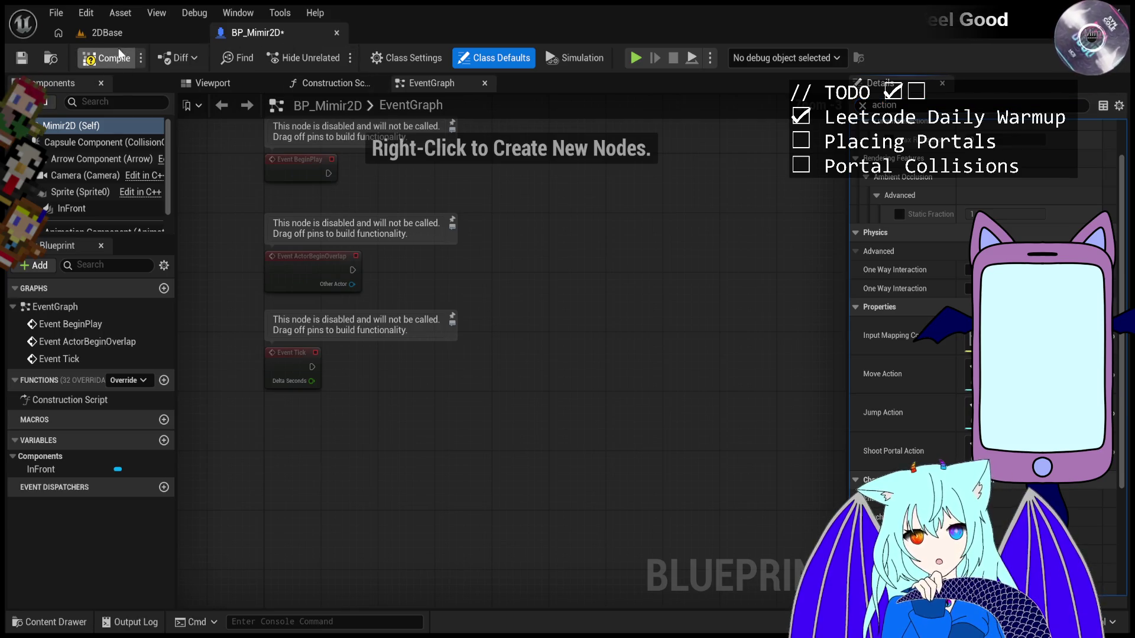
click(107, 32)
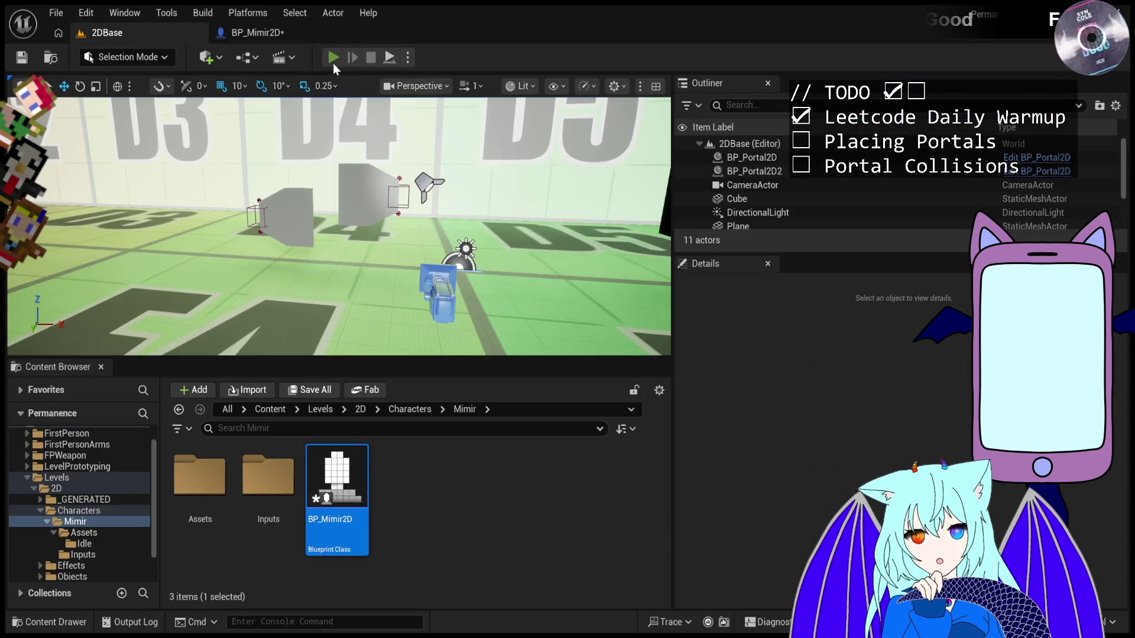
click(333, 58)
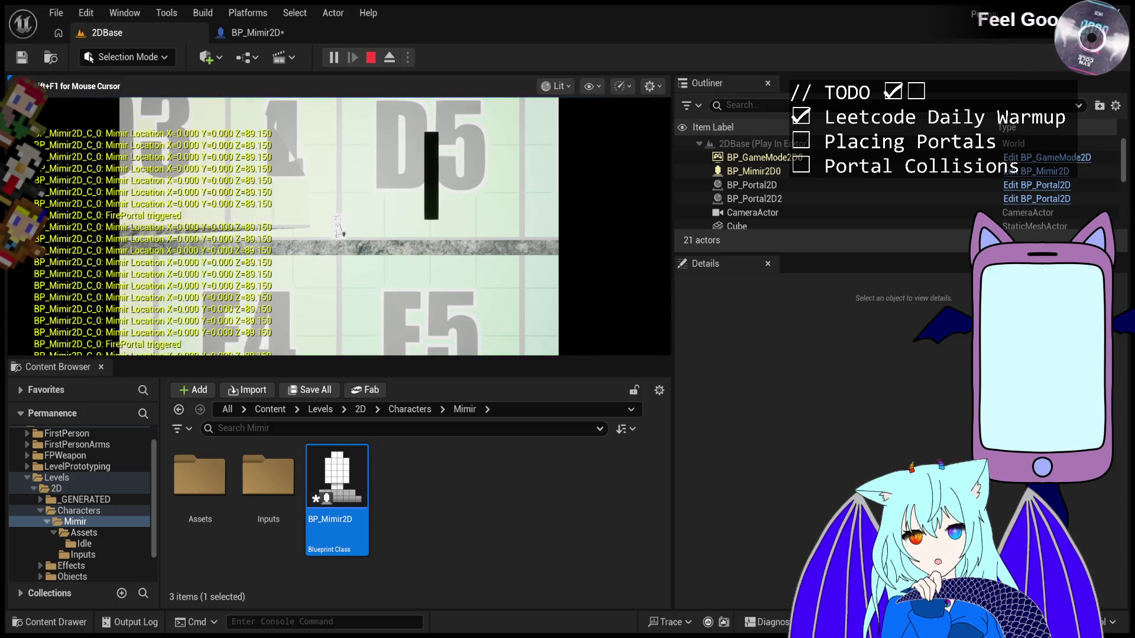
key(d)
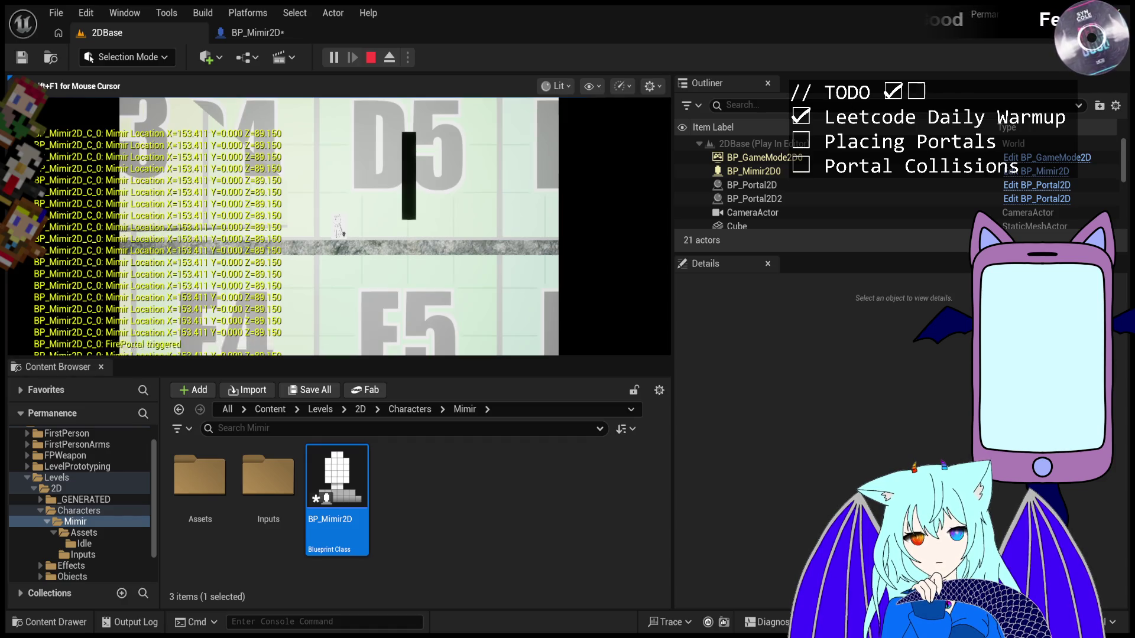
key(e)
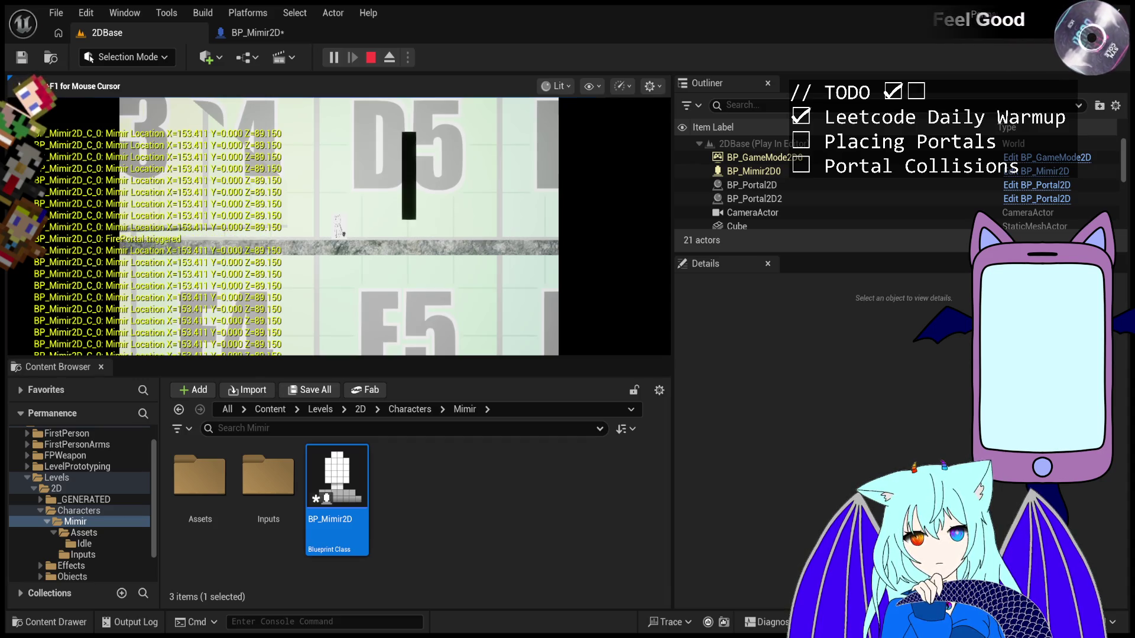
key(Escape)
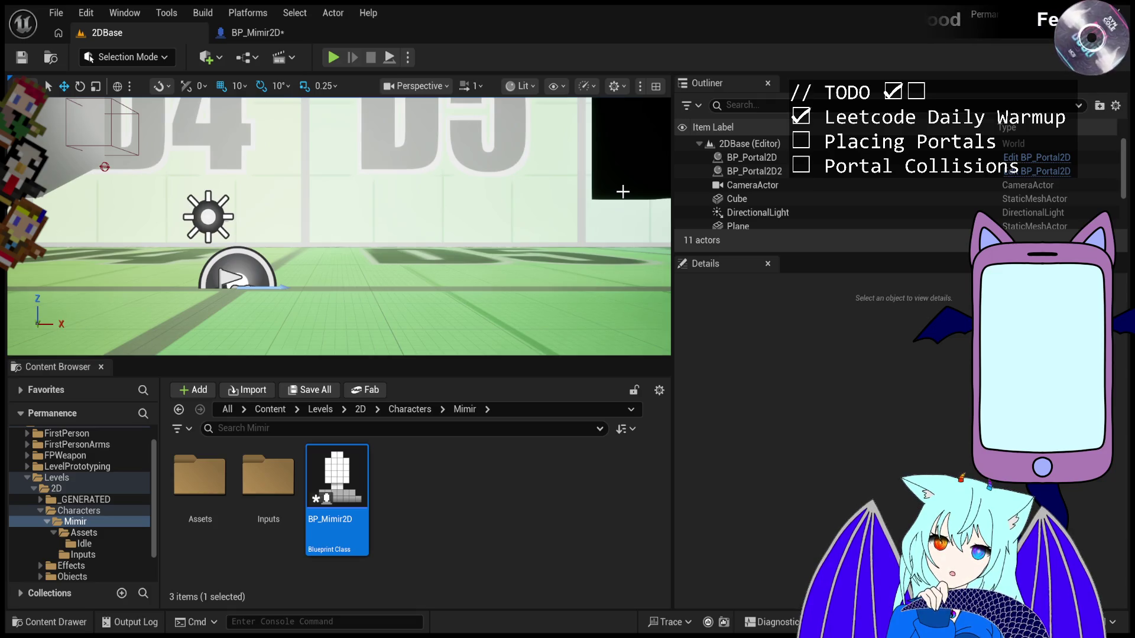
drag(286, 187, 286, 187)
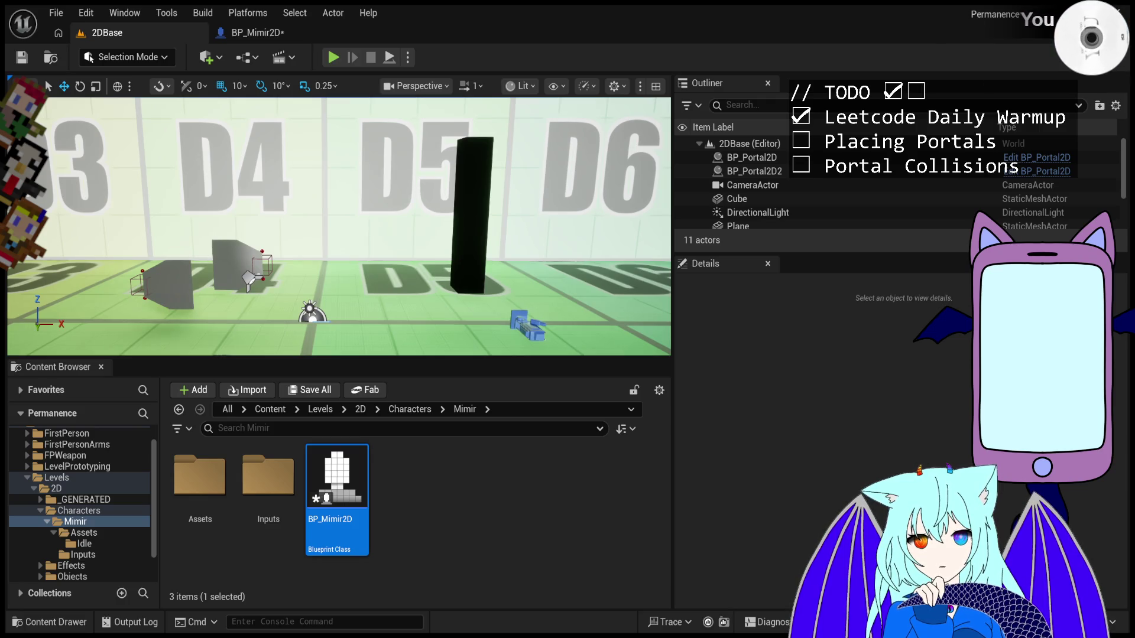
drag(286, 188, 297, 193)
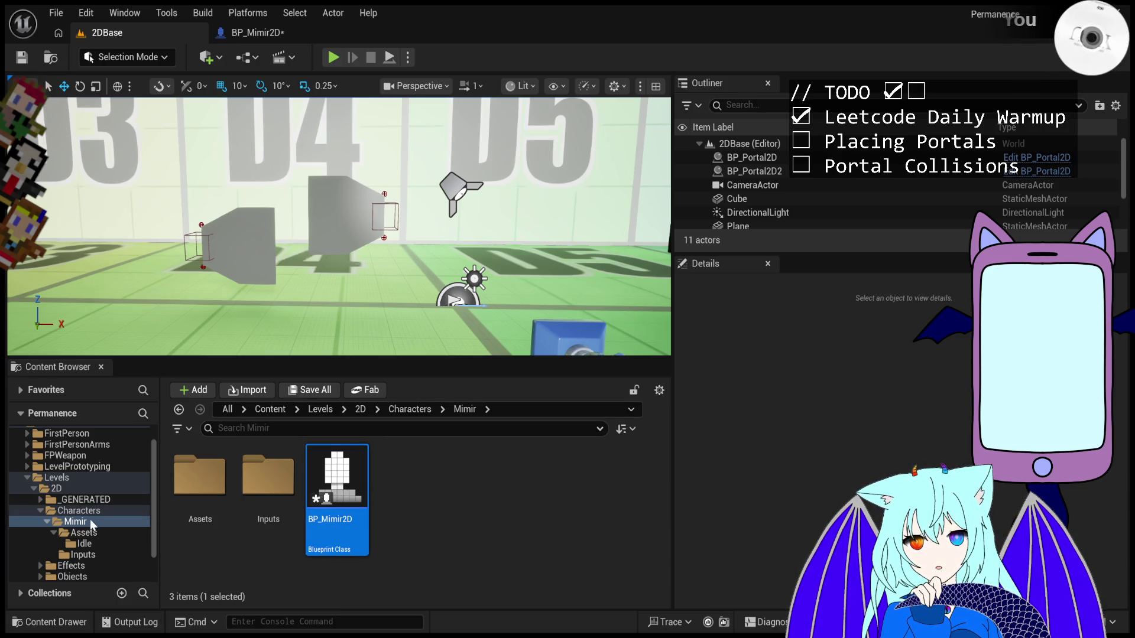
click(43, 522)
- Collapse the Characters folder and show the Levels/2D folder's assets
click(41, 512)
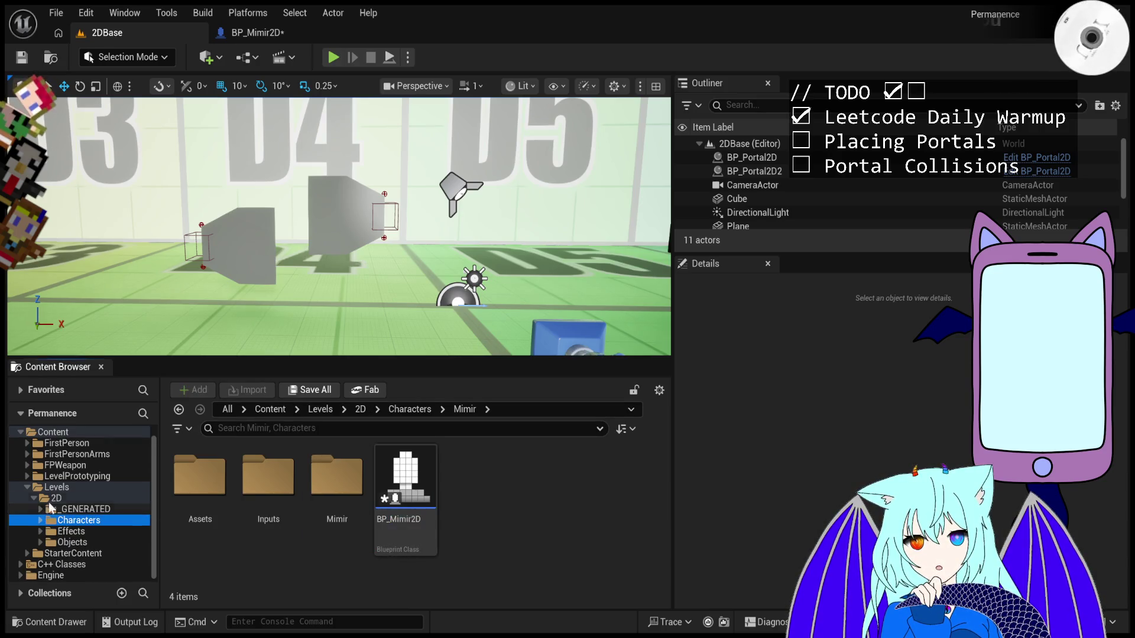
click(57, 499)
click(324, 570)
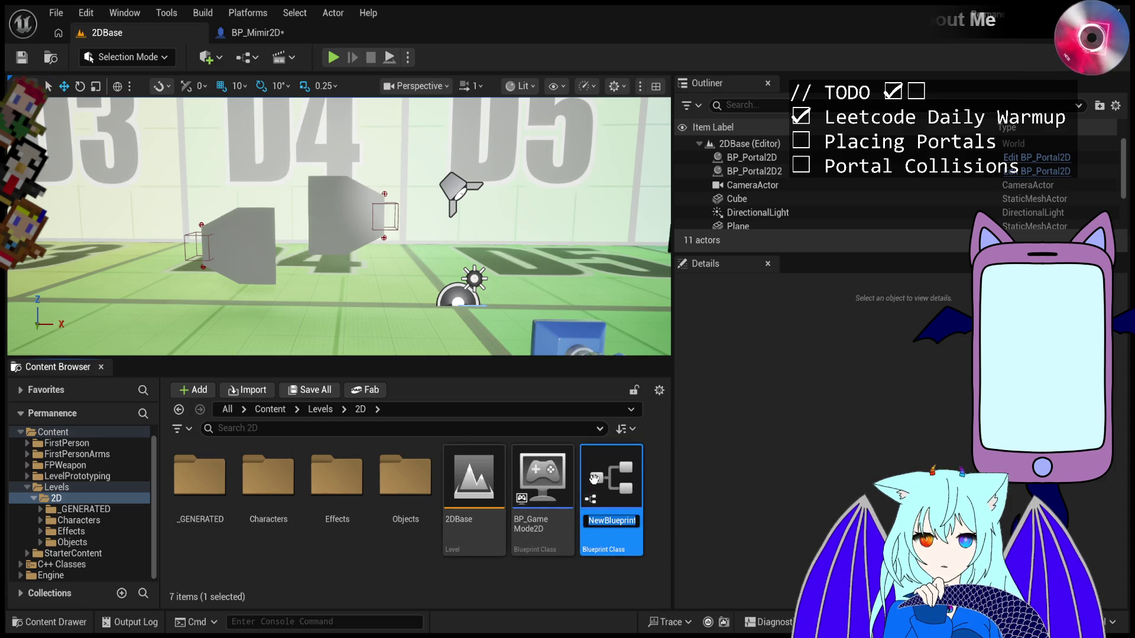
- Name the widget blueprint Test and open it, placing its tab after BP_Mimir2D
text(Test)
key(Return)
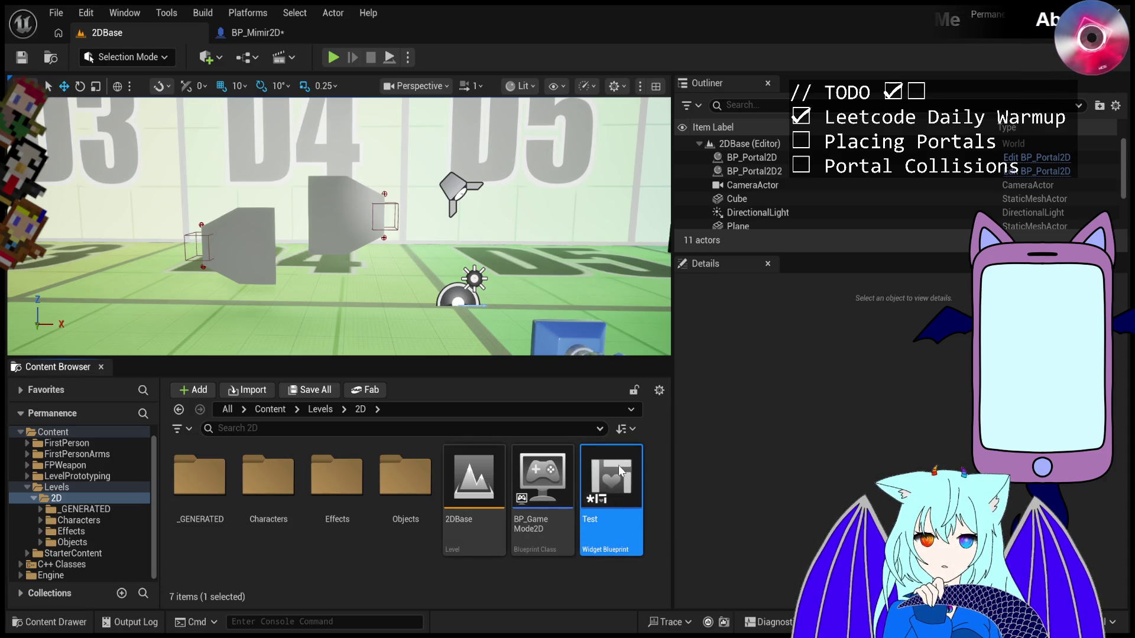
double_click(618, 466)
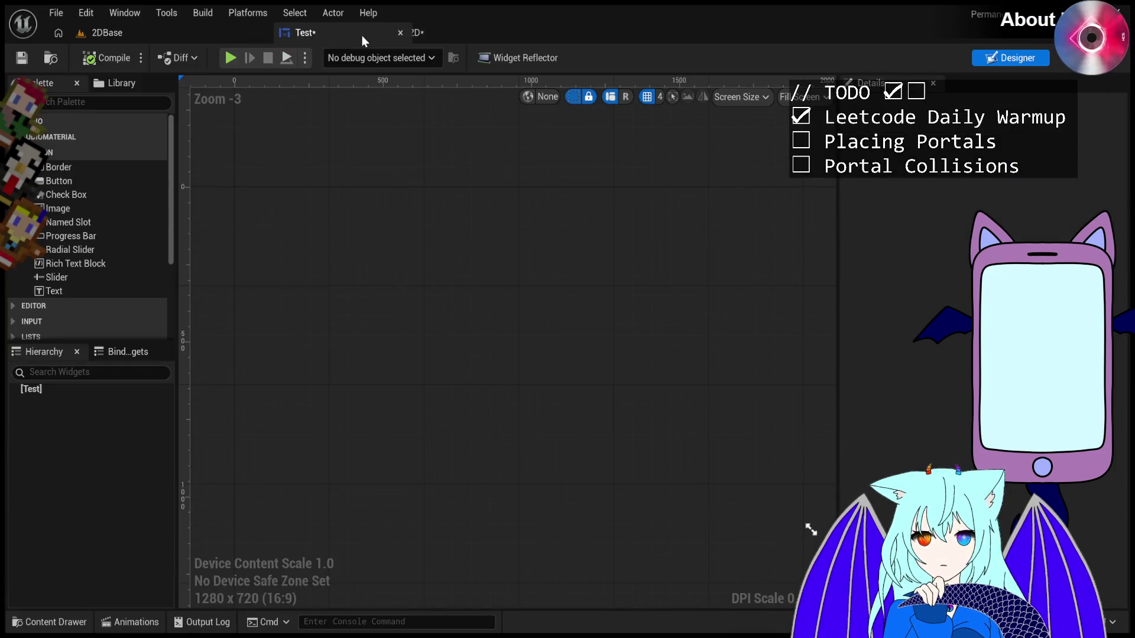
drag(362, 36, 446, 34)
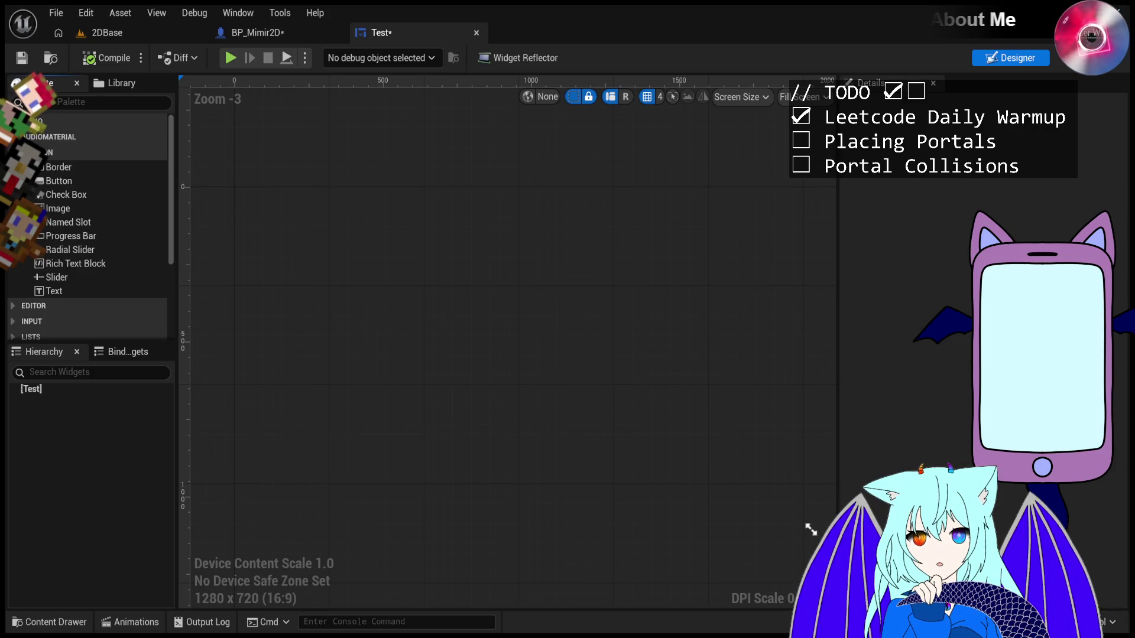
- Find Overlay in the Palette search and drop it onto the empty canvas
scroll(82, 210, down, 1)
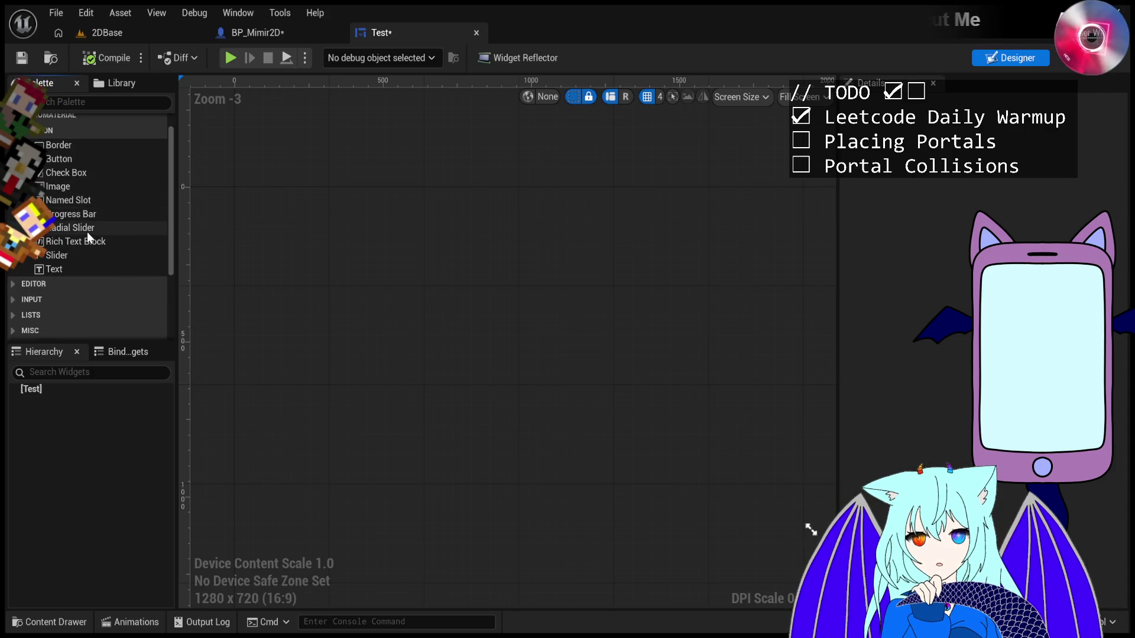
scroll(87, 238, up, 1)
click(55, 104)
text(wid)
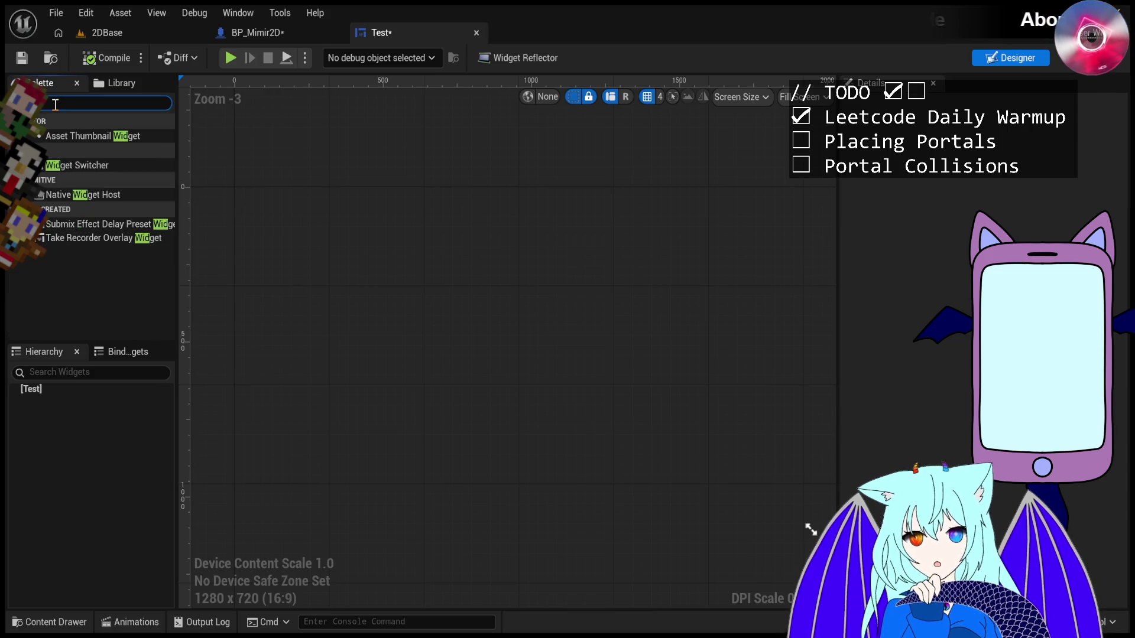
text(get)
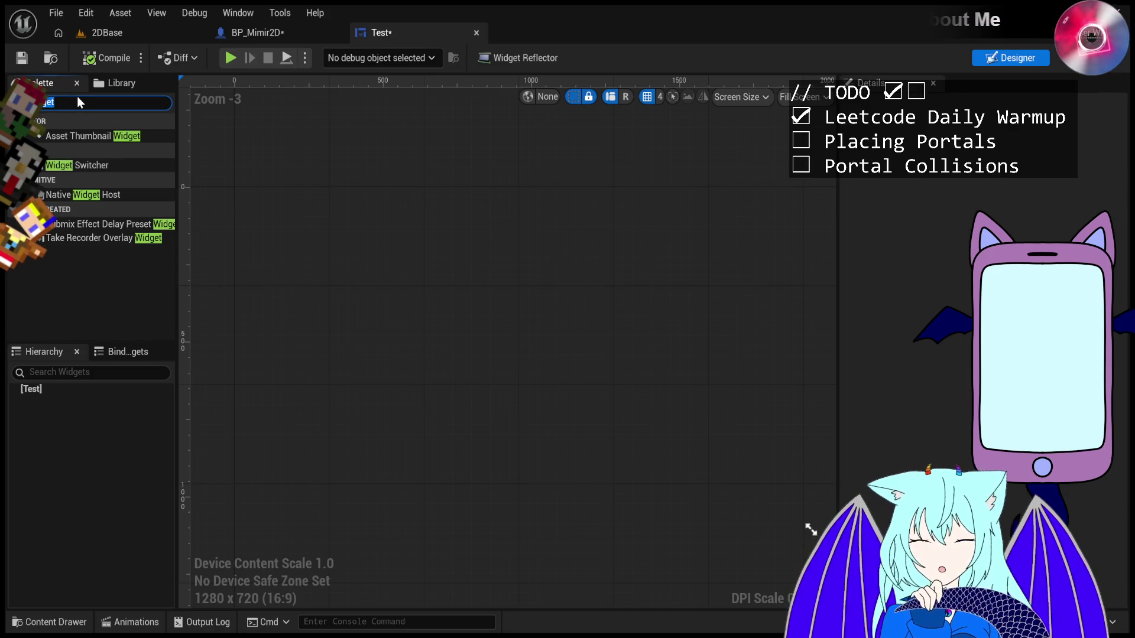
text(overlay)
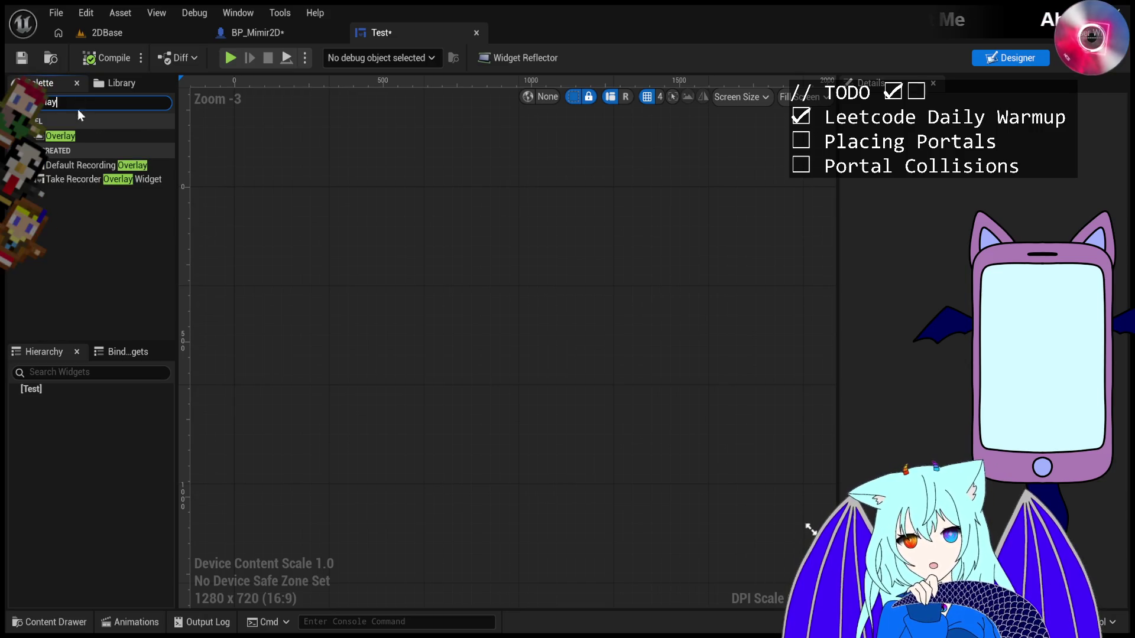
click(79, 136)
drag(328, 217, 349, 232)
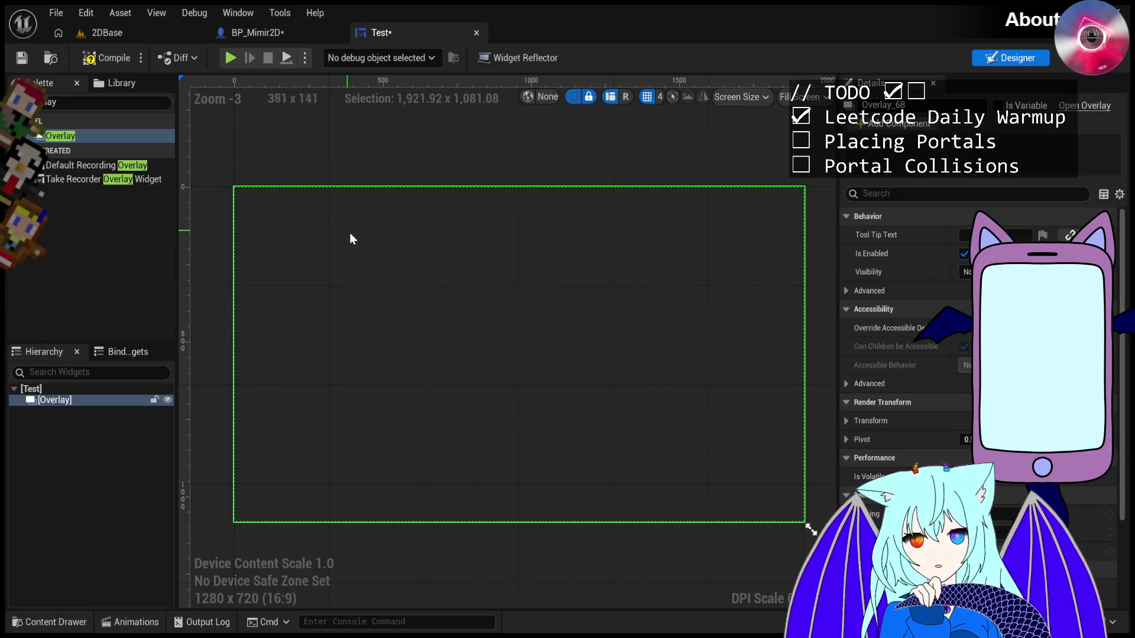
- Search the widget palette for 'cirea', then clear the search
scroll(361, 244, down, 2)
scroll(467, 310, up, 2)
scroll(467, 309, down, 2)
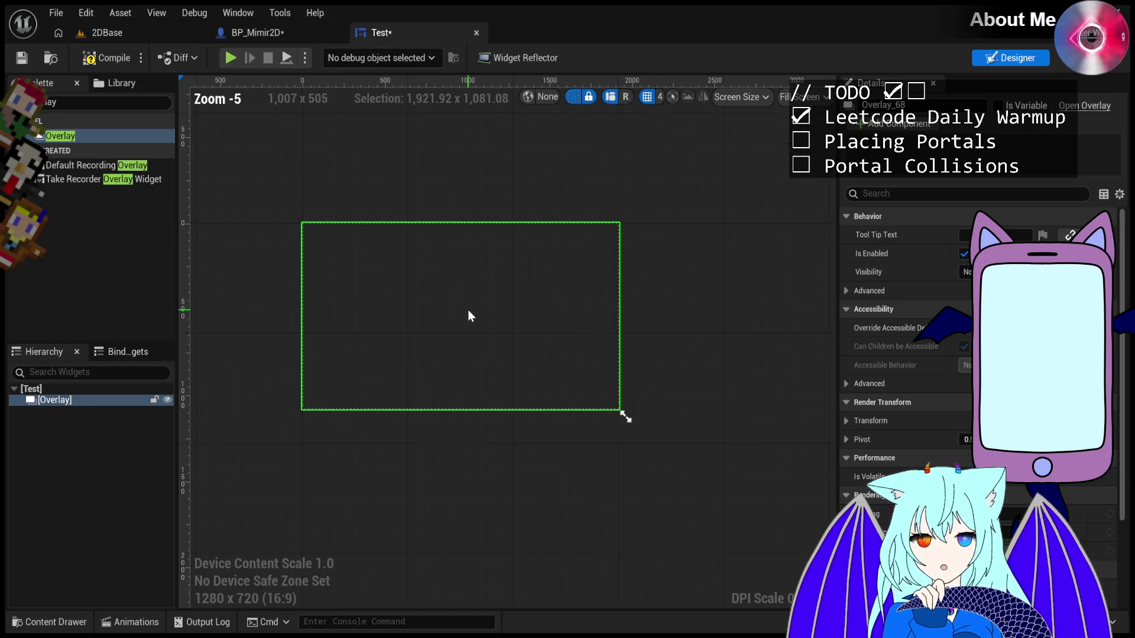
scroll(467, 310, up, 1)
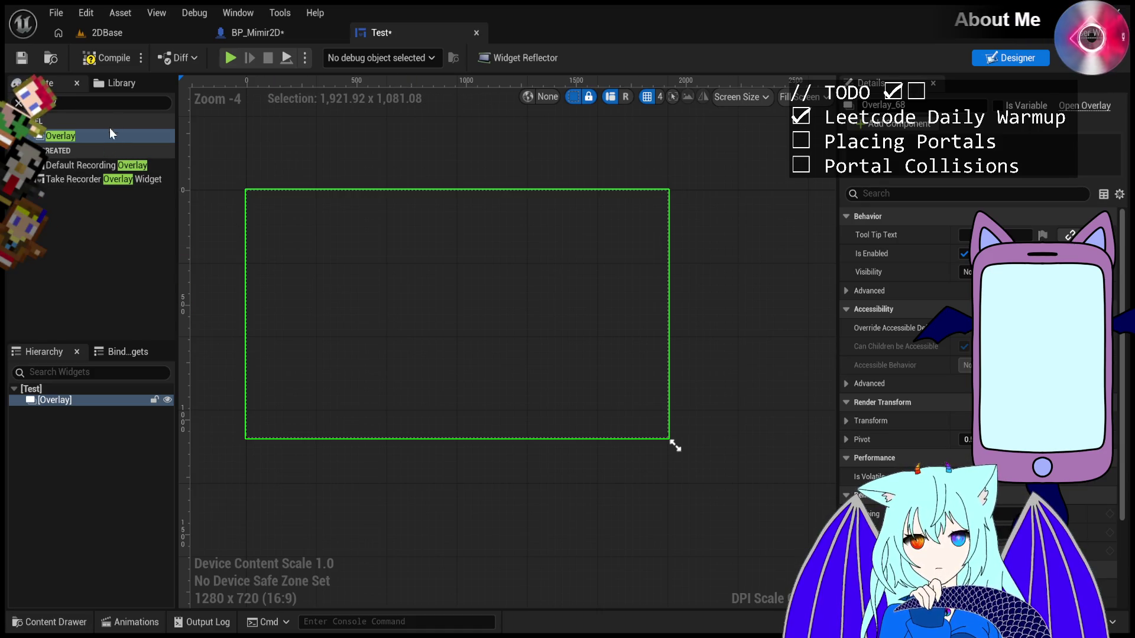
click(117, 101)
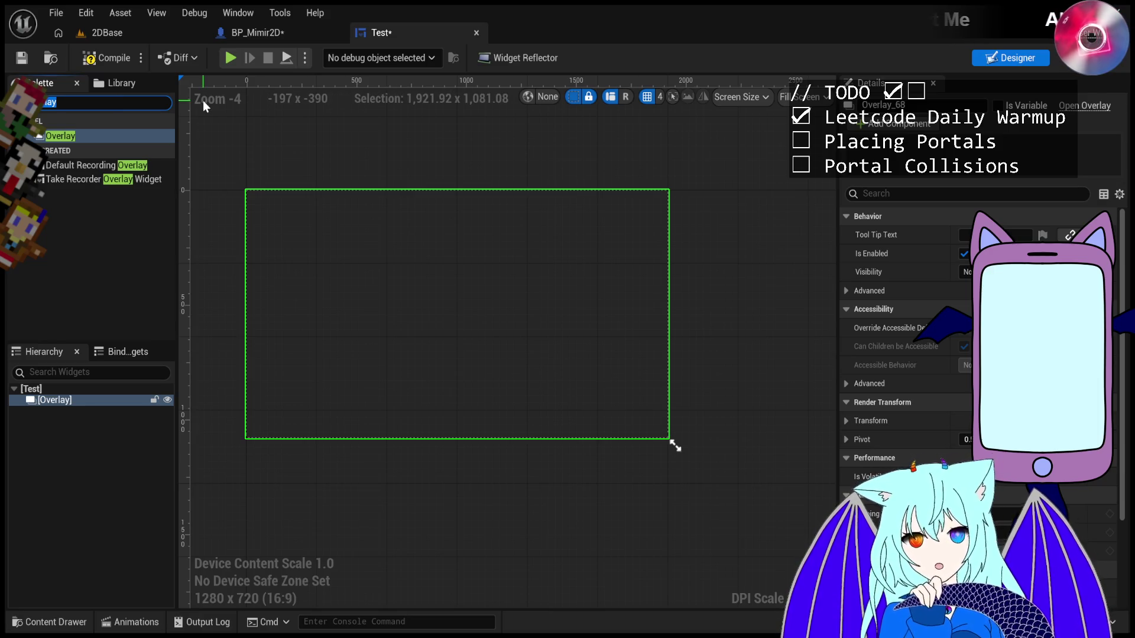
text(cir)
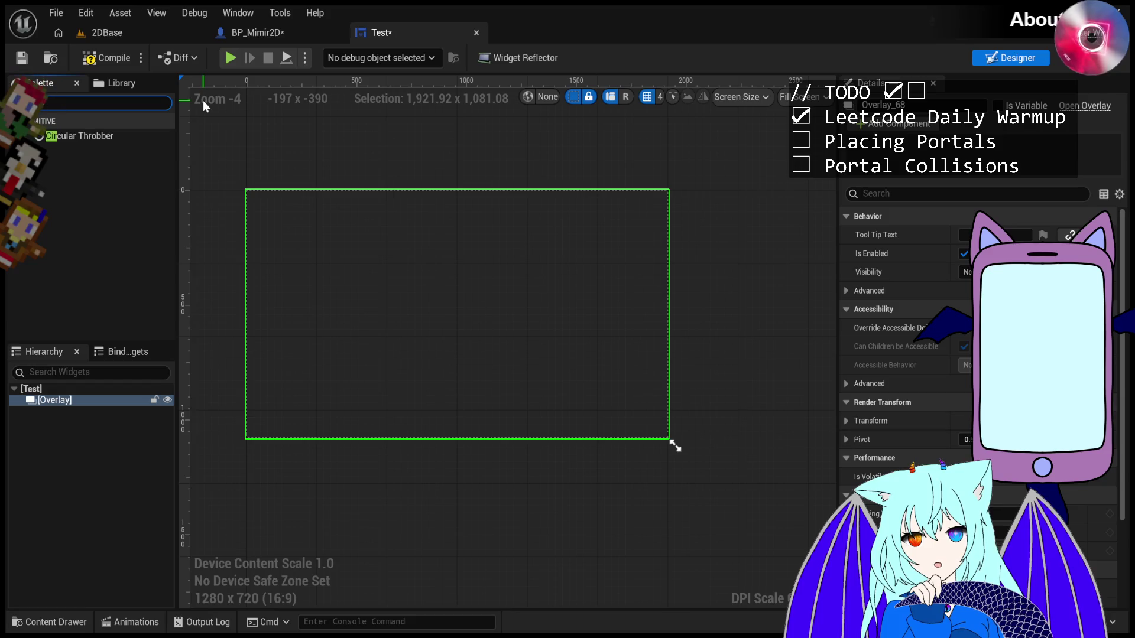
text(ea)
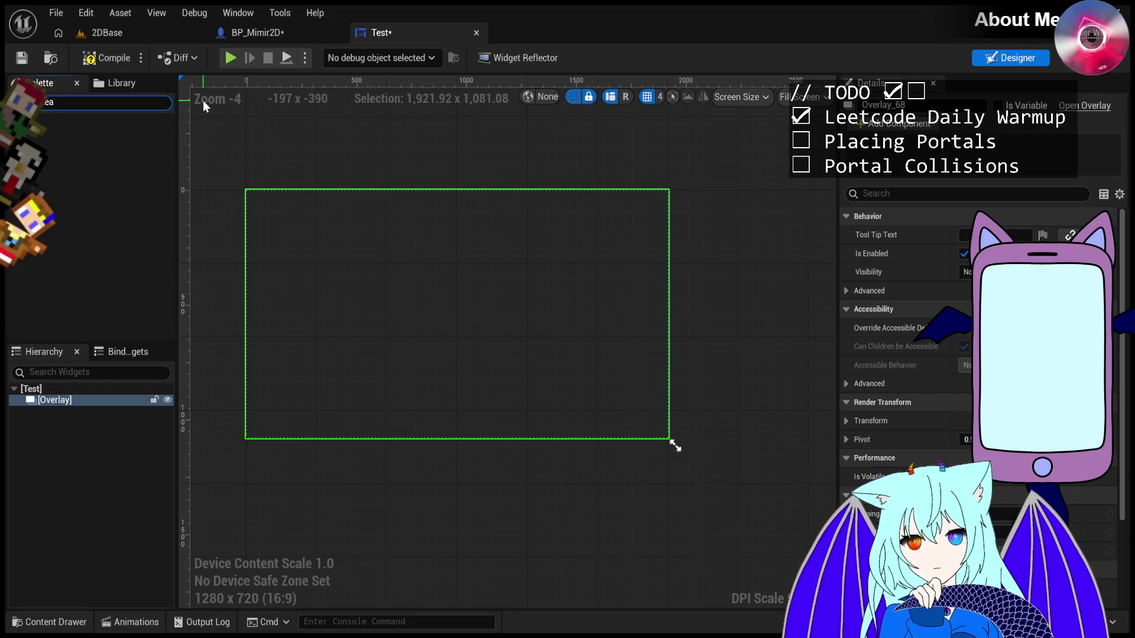
key(BackSpace)
key(BackSpace)
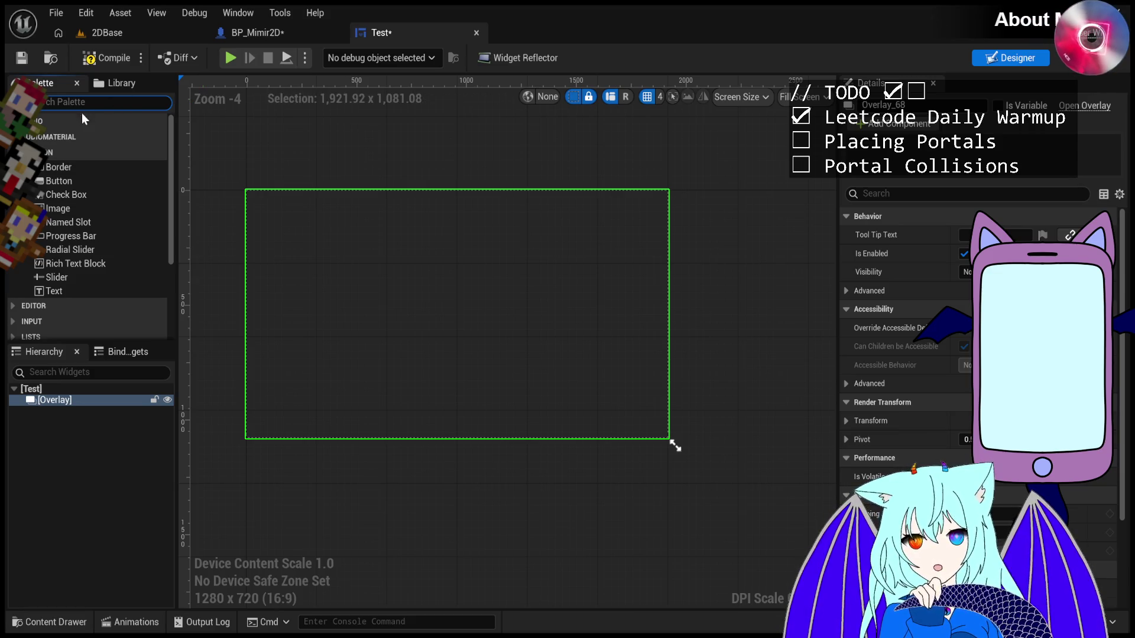
- Expand the Audio Material category, then search the palette for 'circle' and 'boxpe', clearing each
click(50, 136)
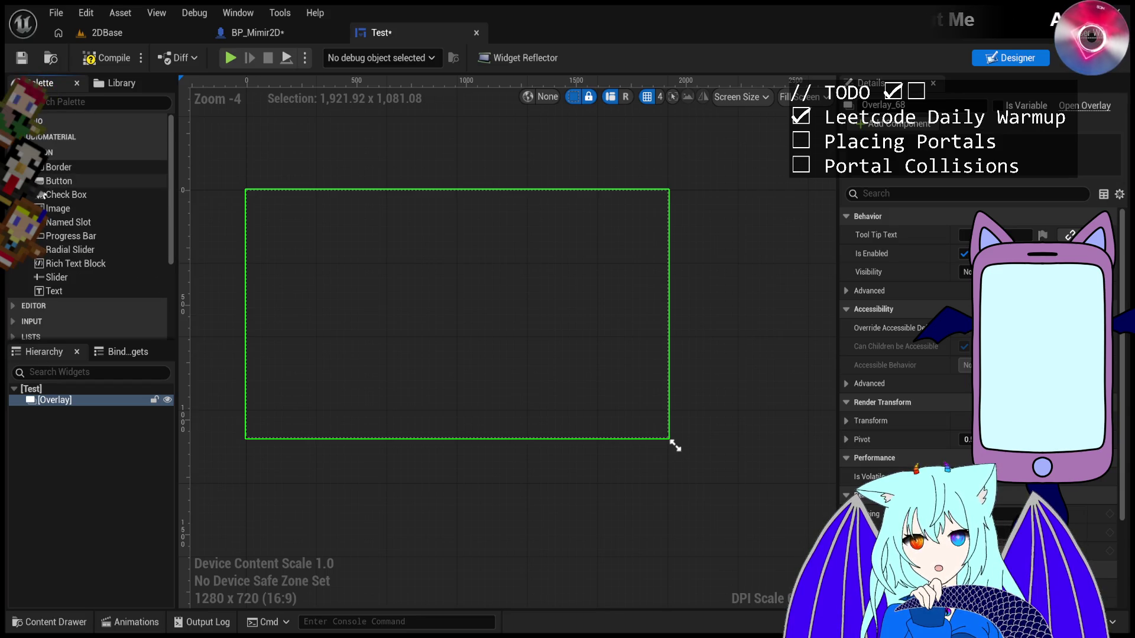
scroll(42, 196, down, 4)
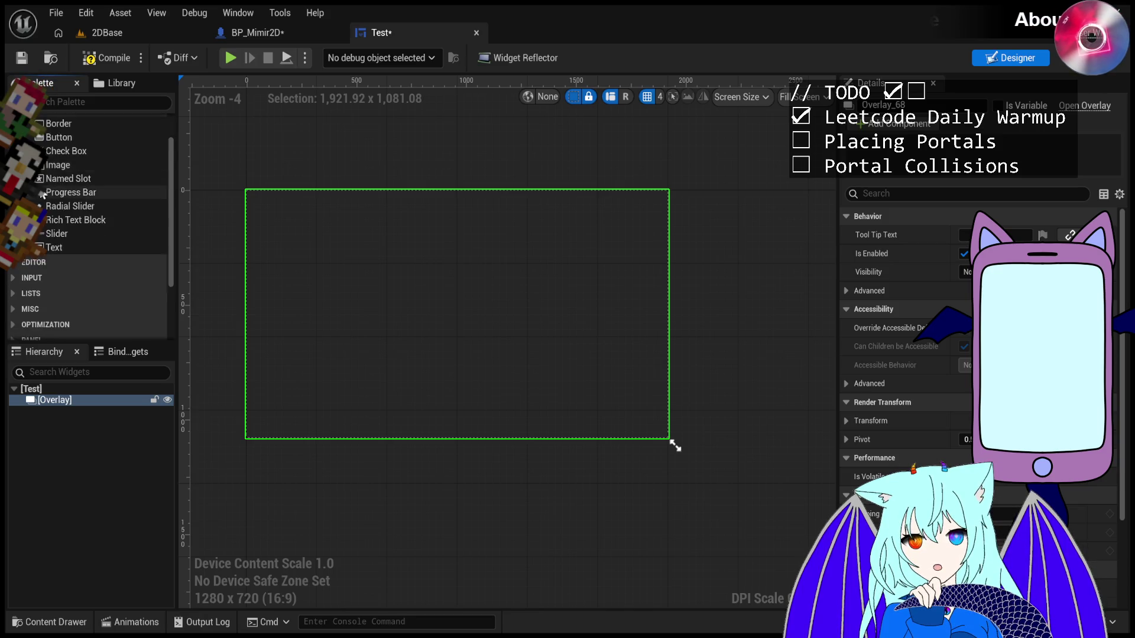
click(48, 104)
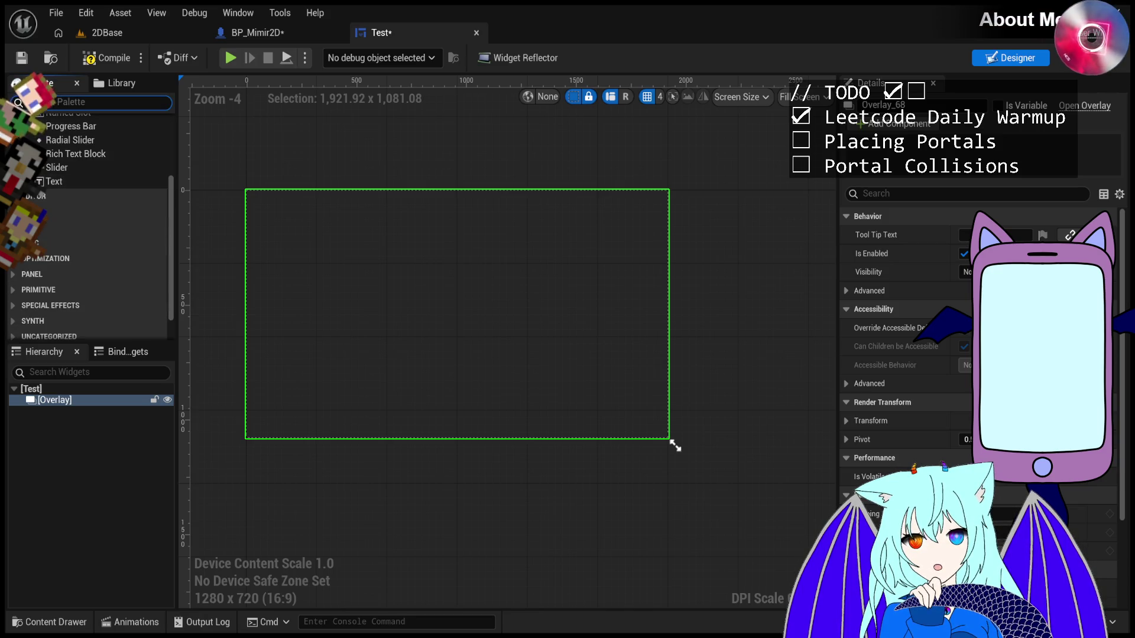
text(circle)
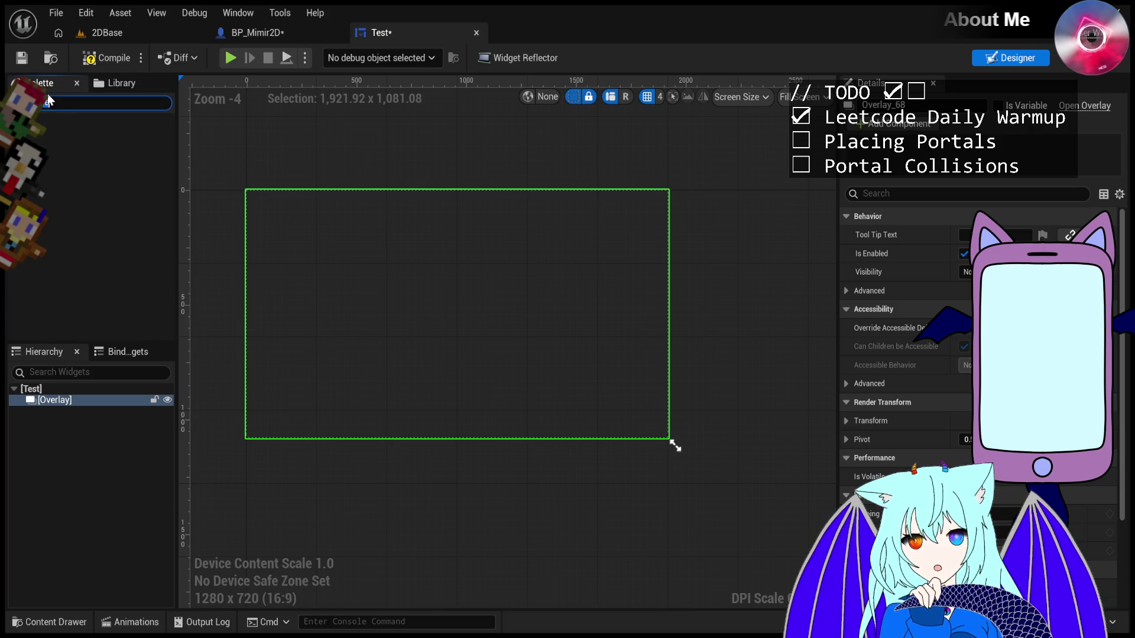
key(BackSpace)
key(BackSpace)
key(BackSpace)
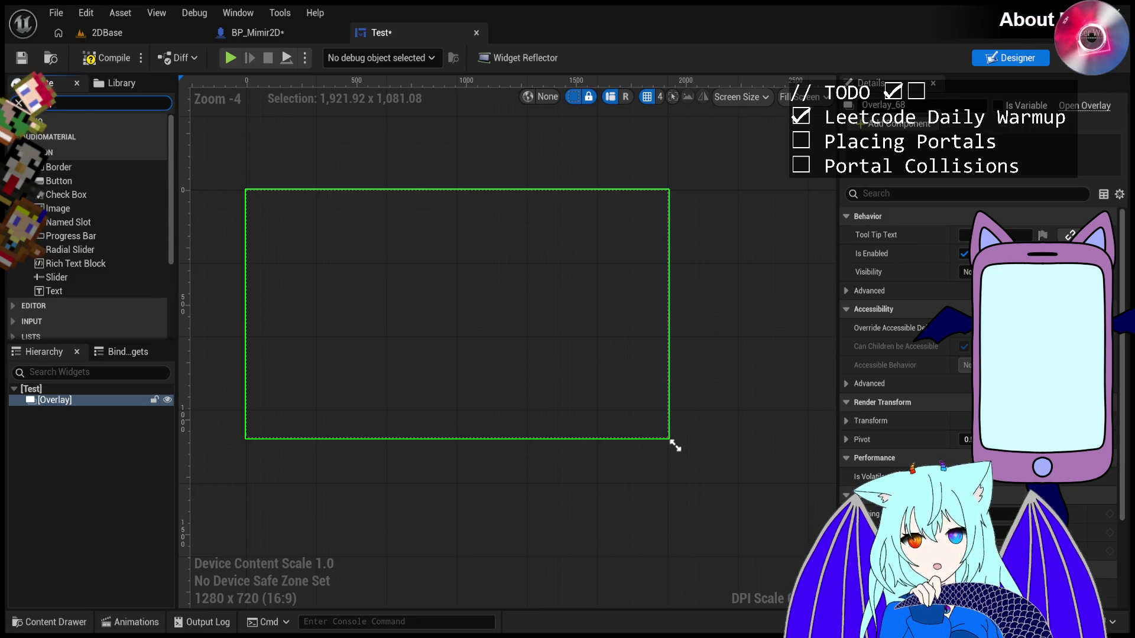
text(box)
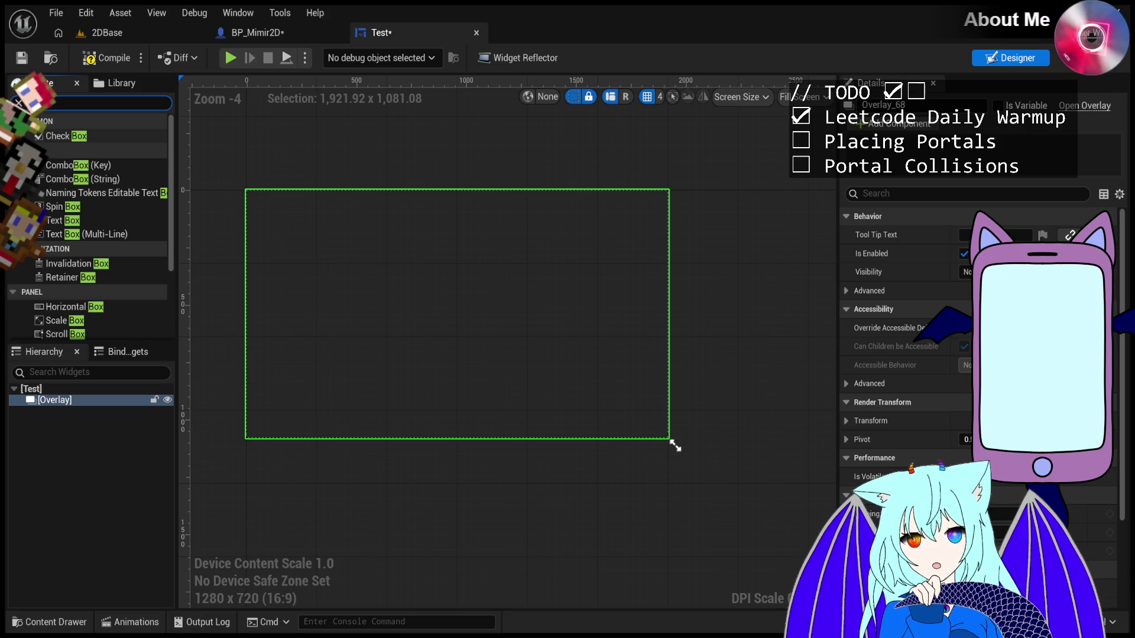
text(pe)
key(BackSpace)
key(BackSpace)
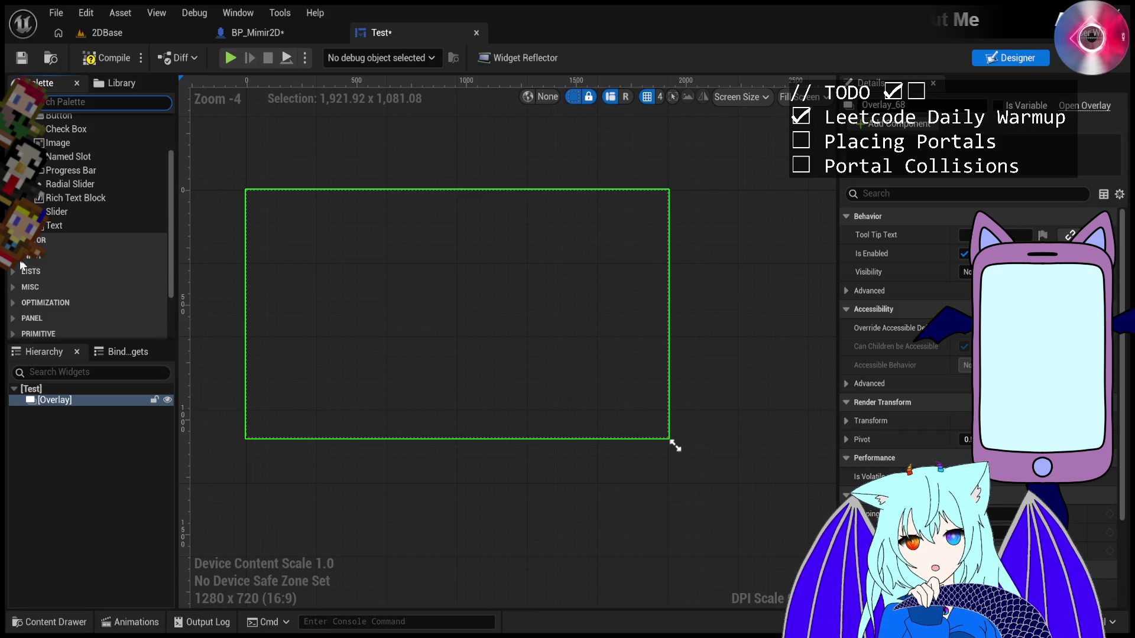
- Expand the Uncategorized and Primitive groups, toggle Input open and closed, and return to Common
scroll(27, 261, down, 5)
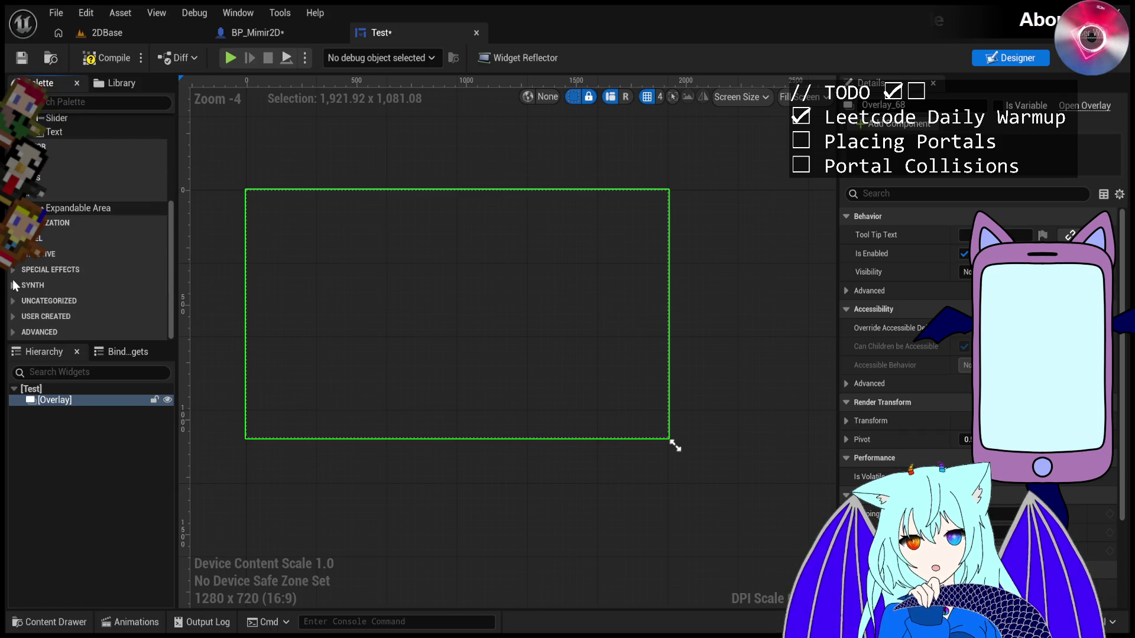
click(10, 303)
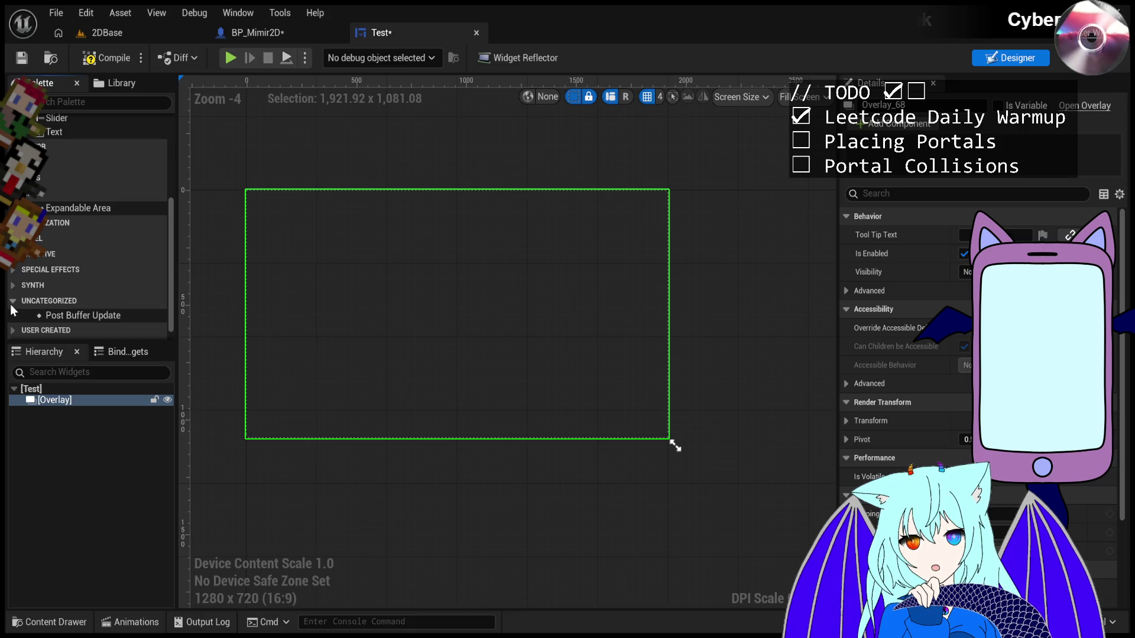
click(17, 260)
scroll(18, 264, up, 2)
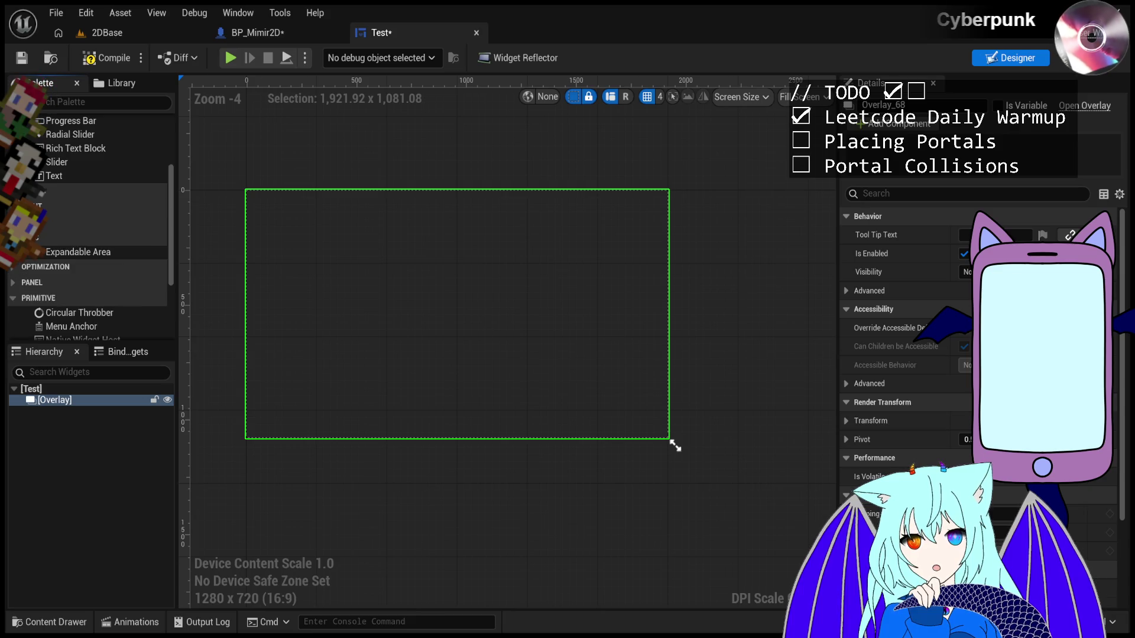
click(18, 207)
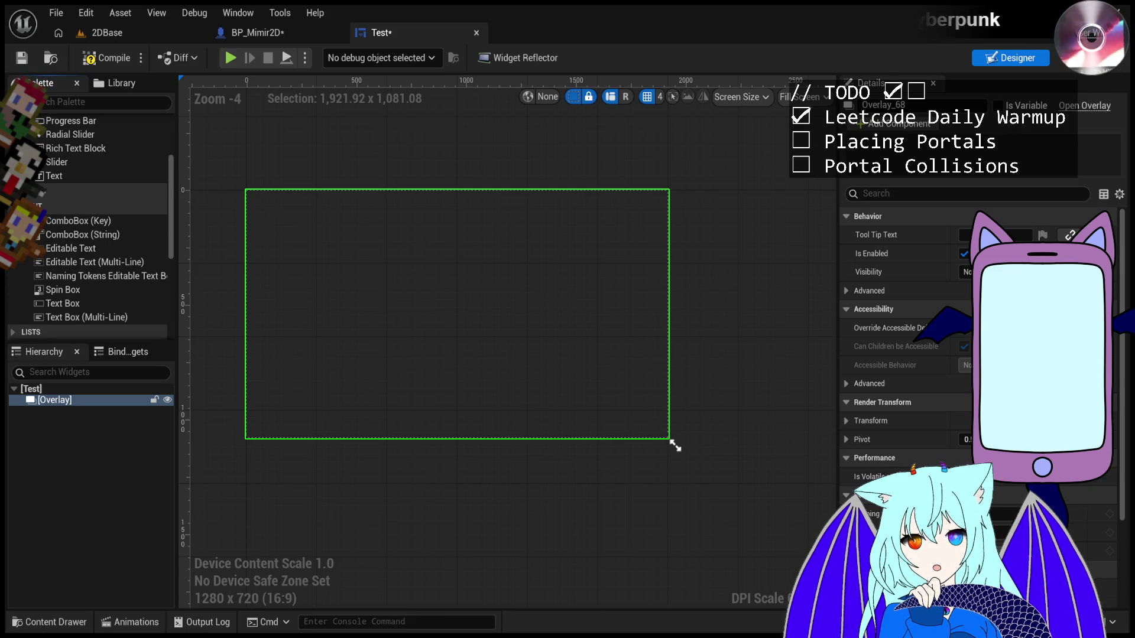
click(18, 199)
scroll(35, 178, up, 3)
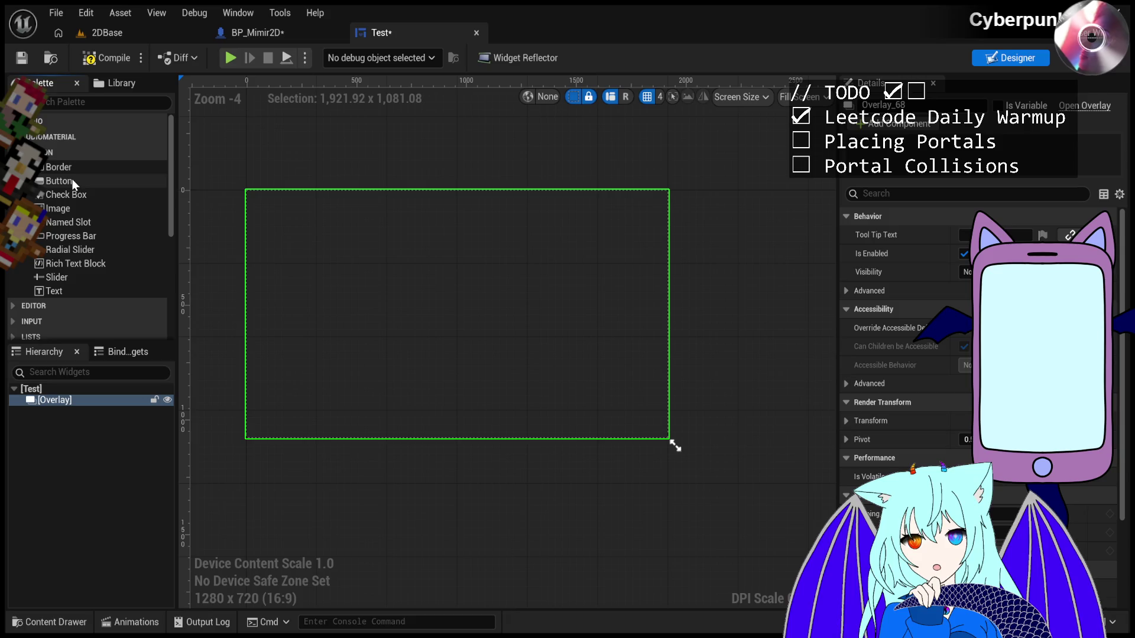
- Drop a Check Box into the Test widget's Overlay, zoom to check it, and save the blueprint
click(75, 197)
mouse_move(441, 322)
mouse_down()
mouse_move(385, 267)
mouse_move(403, 293)
mouse_up()
scroll(254, 196, up, 5)
scroll(216, 165, up, 6)
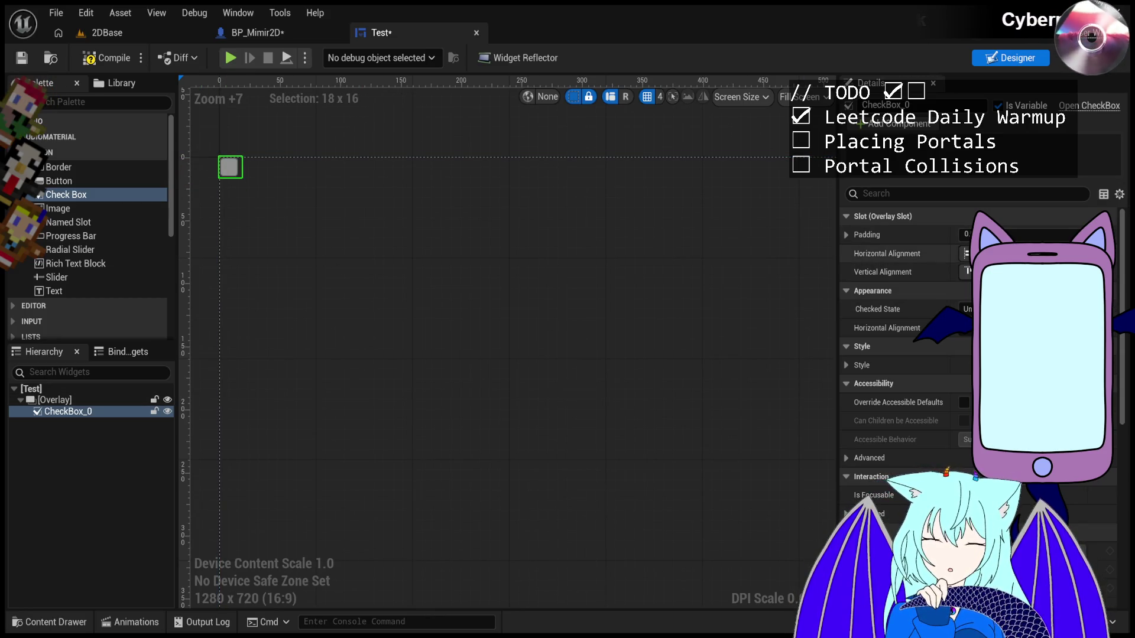
scroll(458, 247, down, 10)
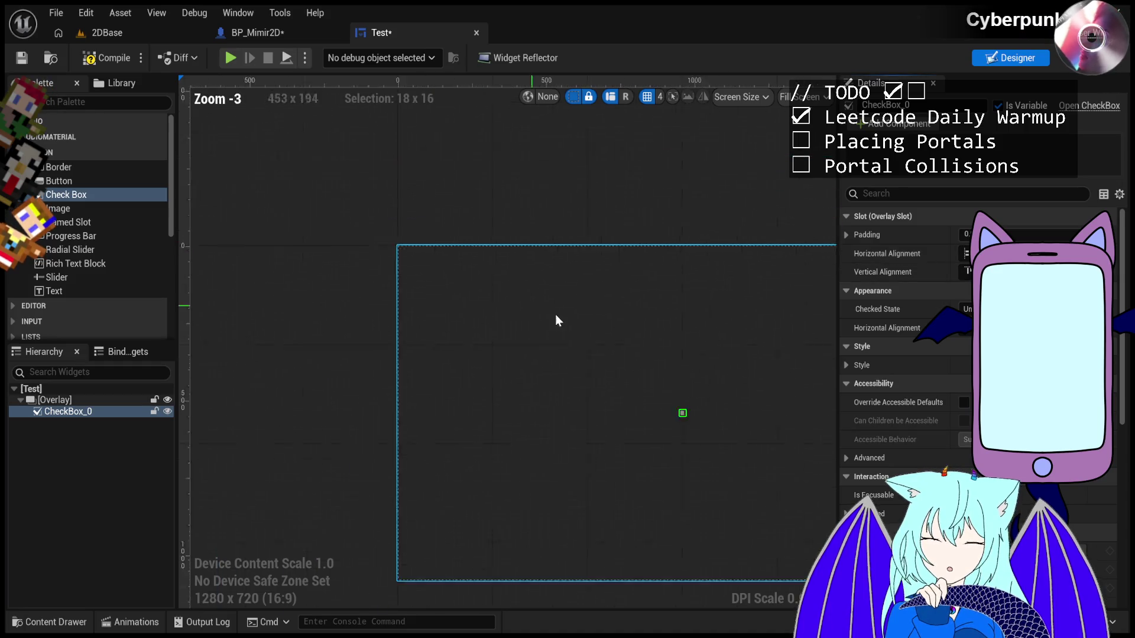
scroll(717, 392, up, 1)
scroll(471, 289, down, 2)
key(ctrl+s)
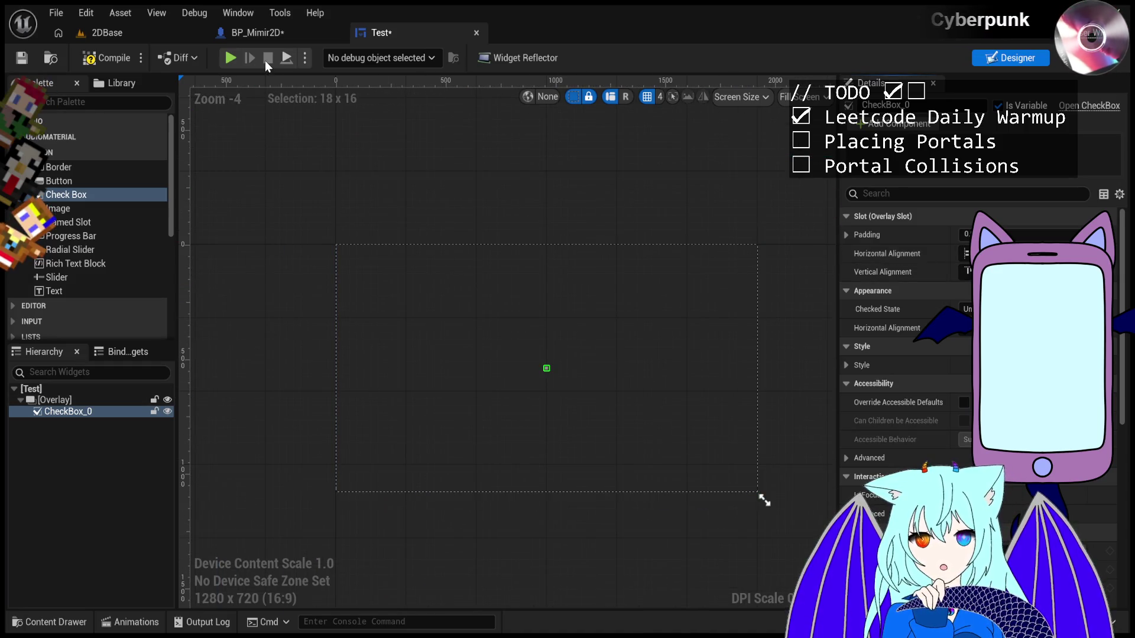
click(118, 34)
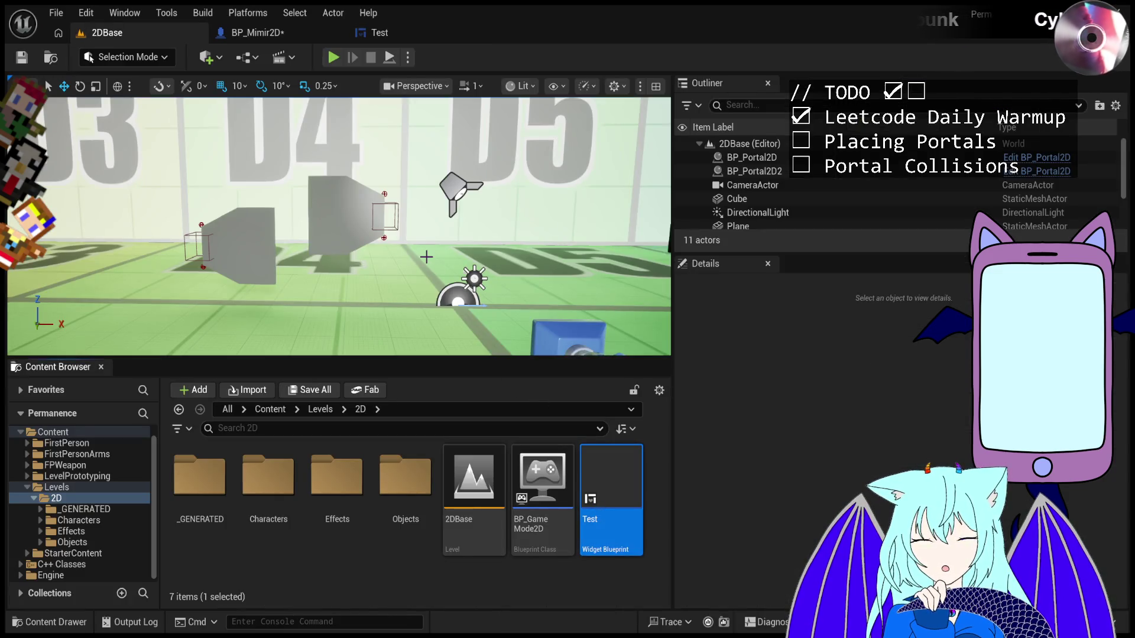
- Look over the 2DBase level viewport, then bring up BP_Mimir2D's EventGraph
scroll(452, 272, down, 3)
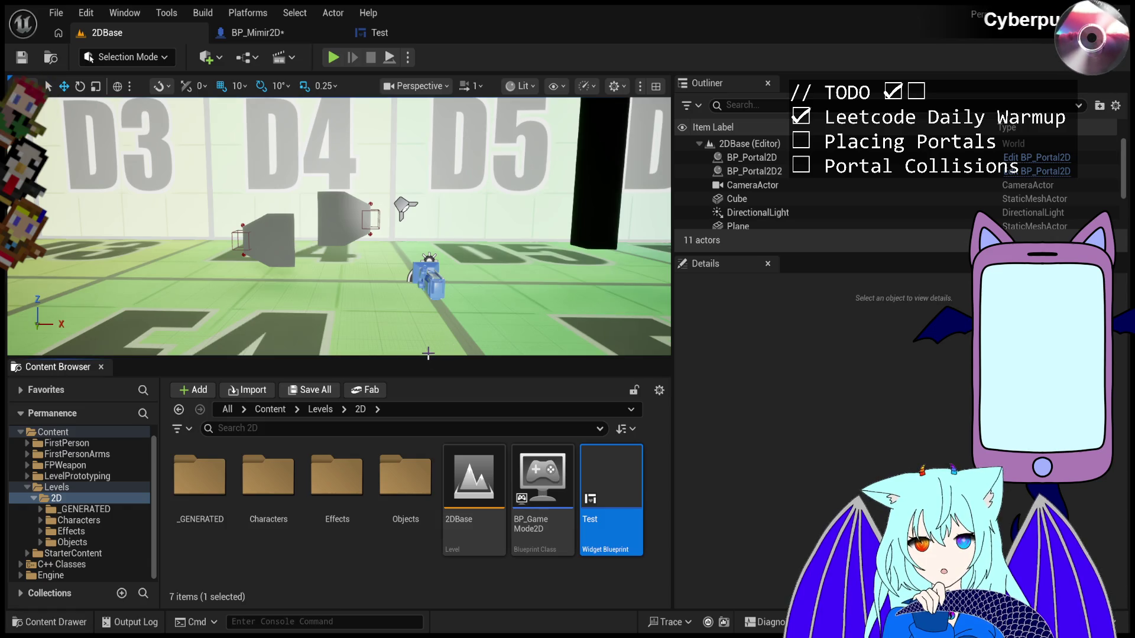
scroll(856, 188, down, 2)
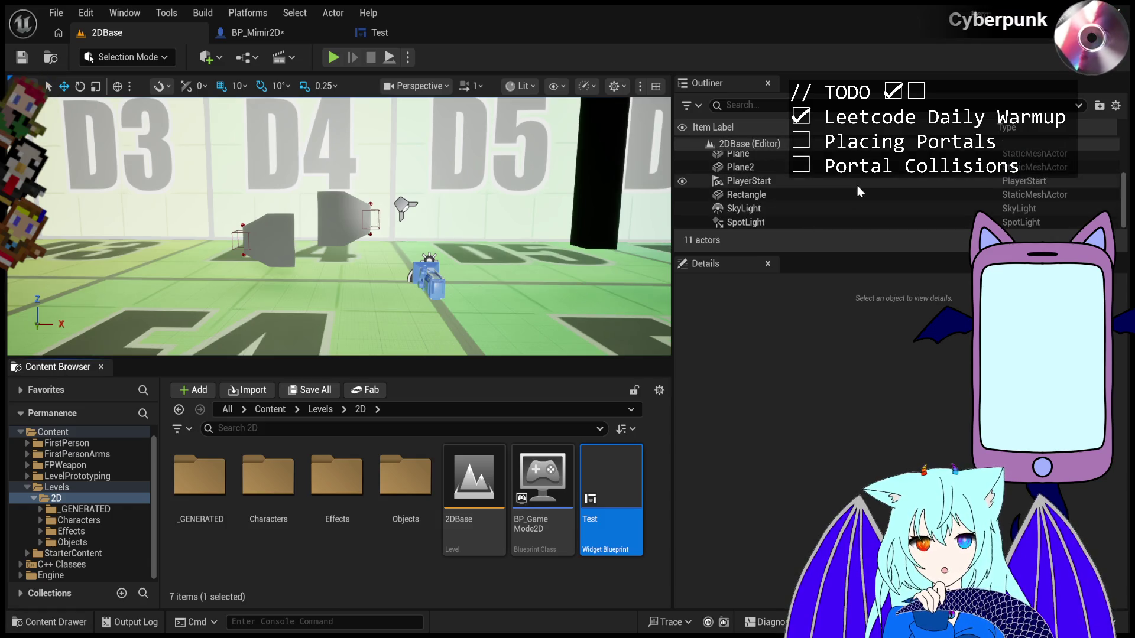
scroll(857, 185, up, 2)
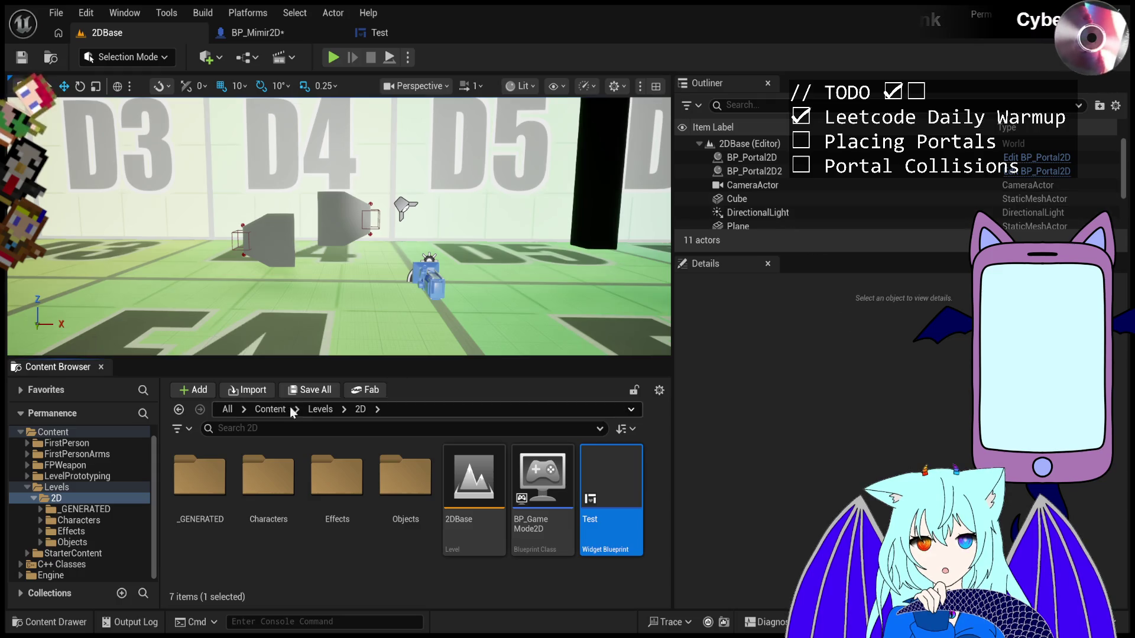
click(278, 34)
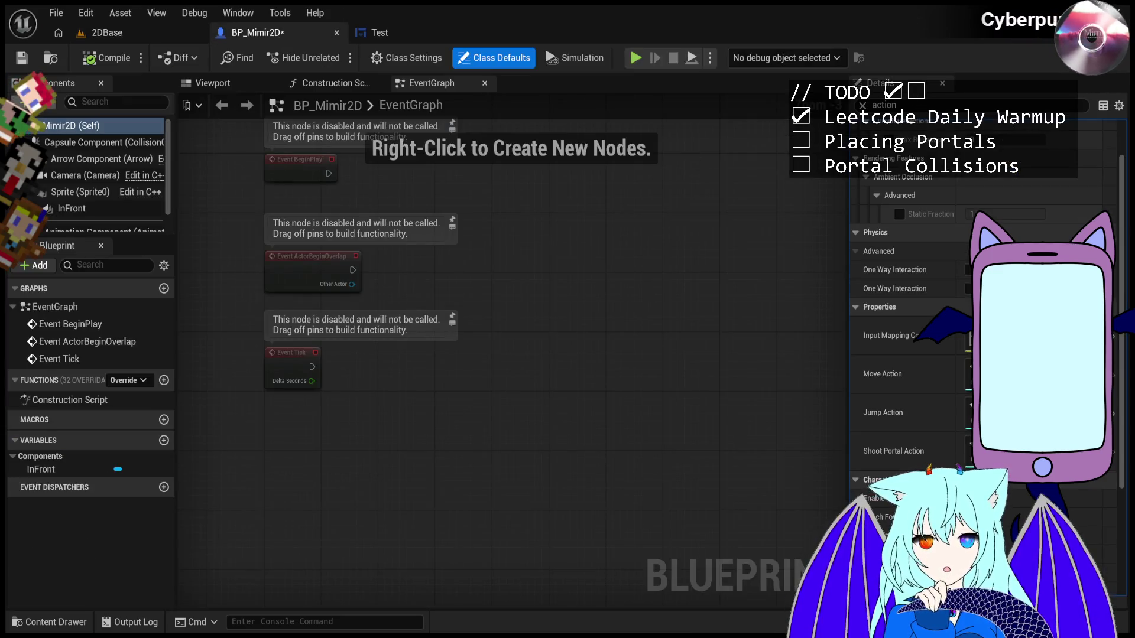
- Search BP_Mimir2D's Details for 'widg' and 'viewpo', clear the filter, save, and check the Test designer
click(911, 107)
key(ctrl+a)
text(widg)
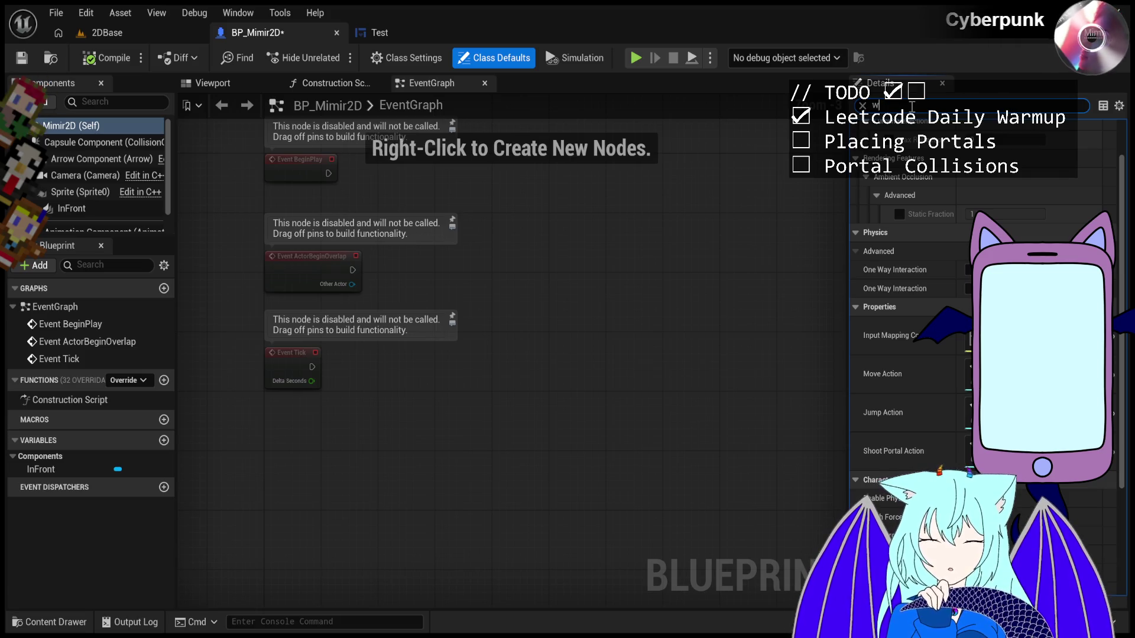
key(ctrl+a)
text(viewpo)
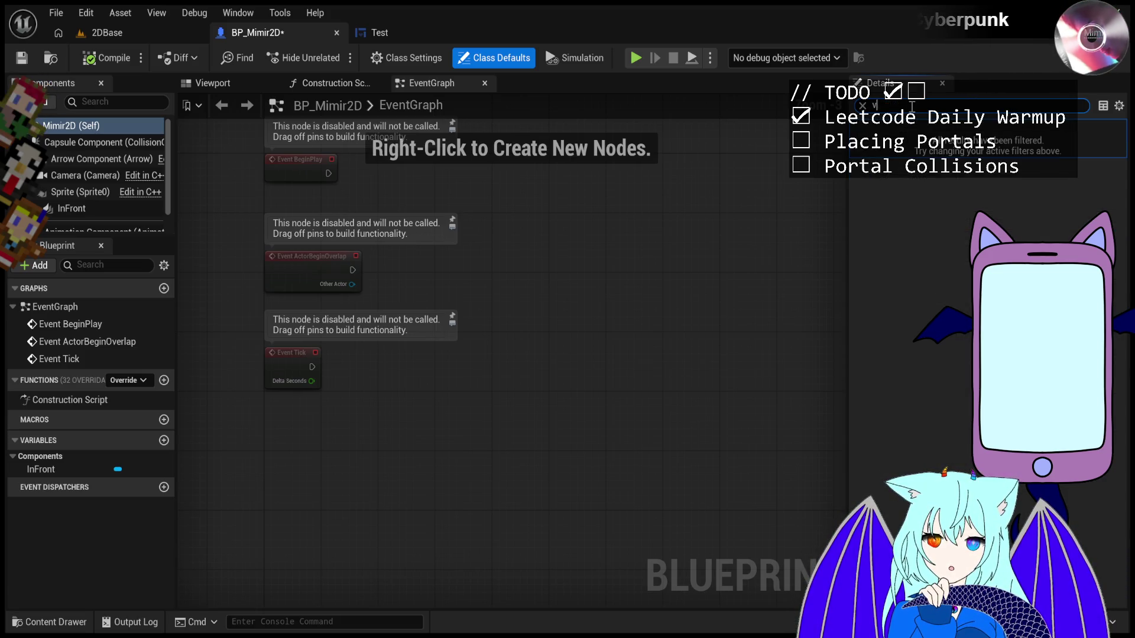
key(ctrl+a)
key(BackSpace)
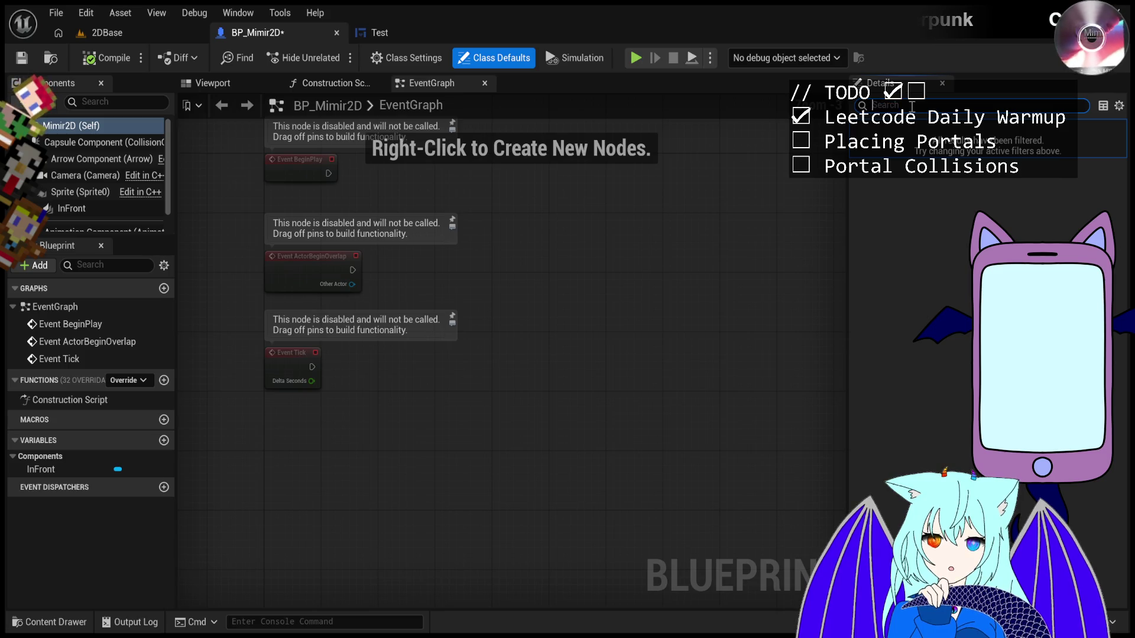
key(ctrl+s)
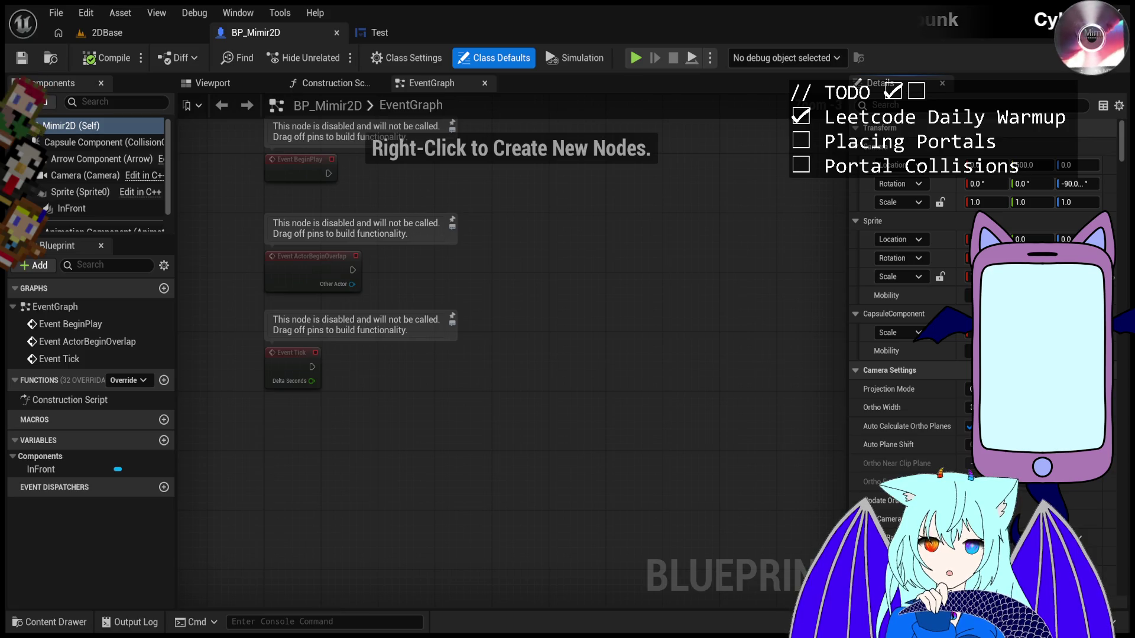
click(385, 36)
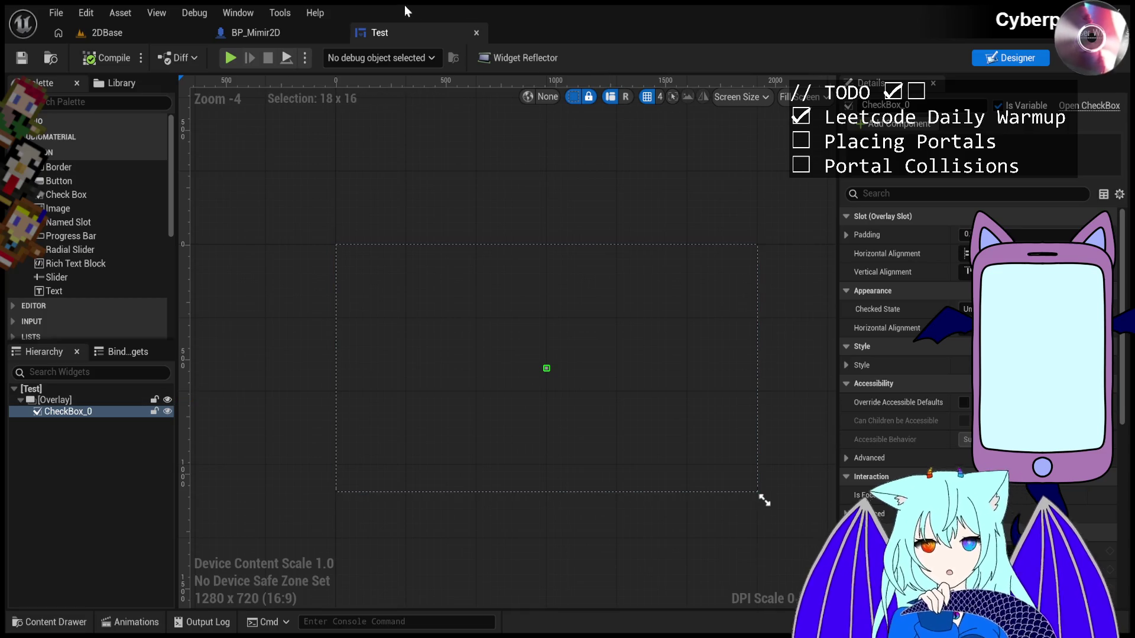
click(247, 37)
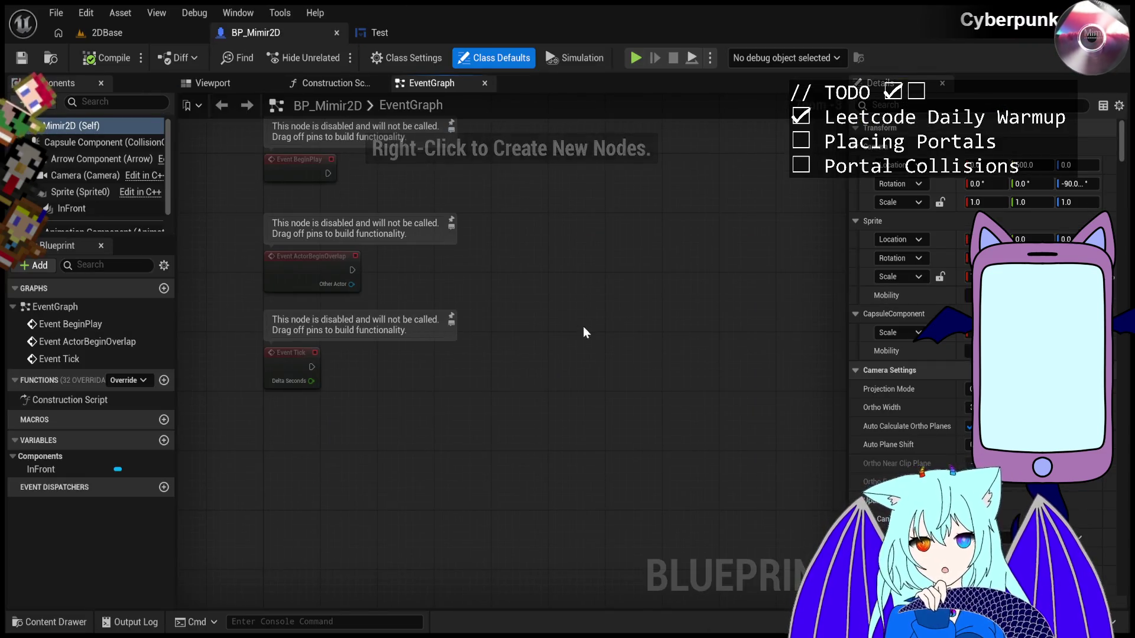
- Paste a Create Test Widget node and drag its output into an Add to Viewport node
key(ctrl+v)
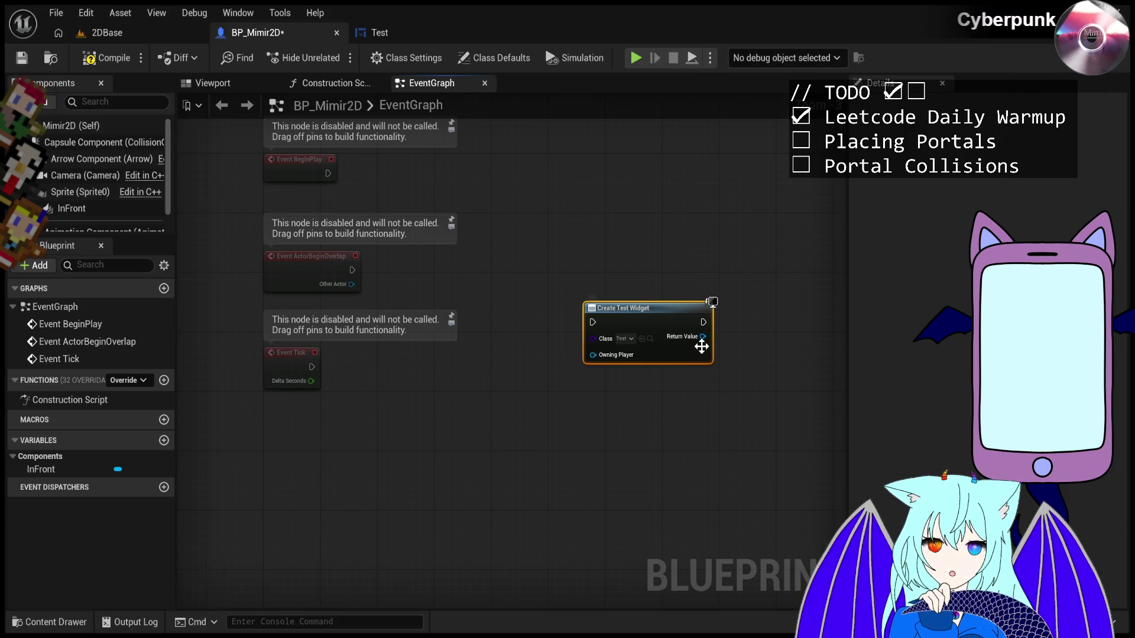
mouse_move(702, 336)
mouse_down()
mouse_move(752, 334)
mouse_move(764, 291)
mouse_up()
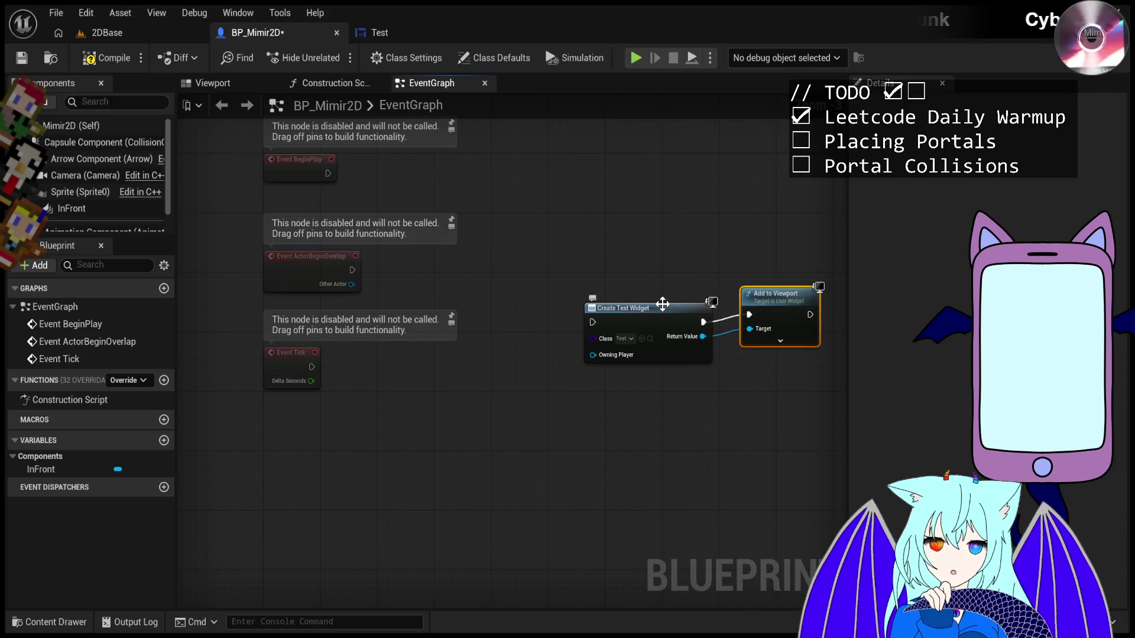
- Delete both the Create Test Widget and Add to Viewport nodes from the EventGraph
click(662, 304)
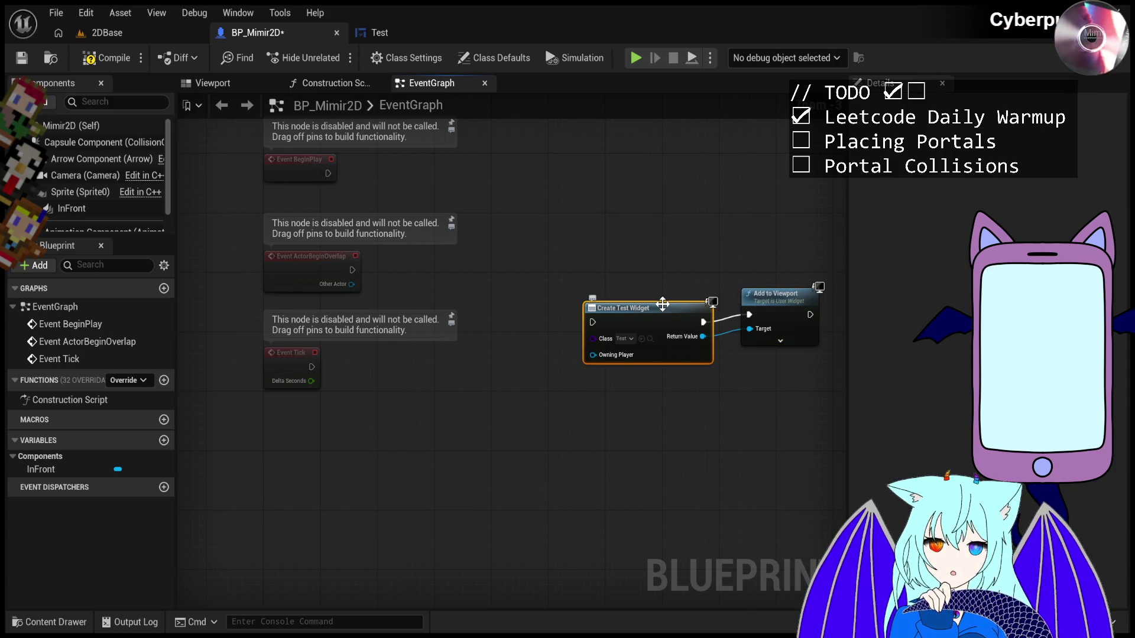
key(Delete)
click(780, 294)
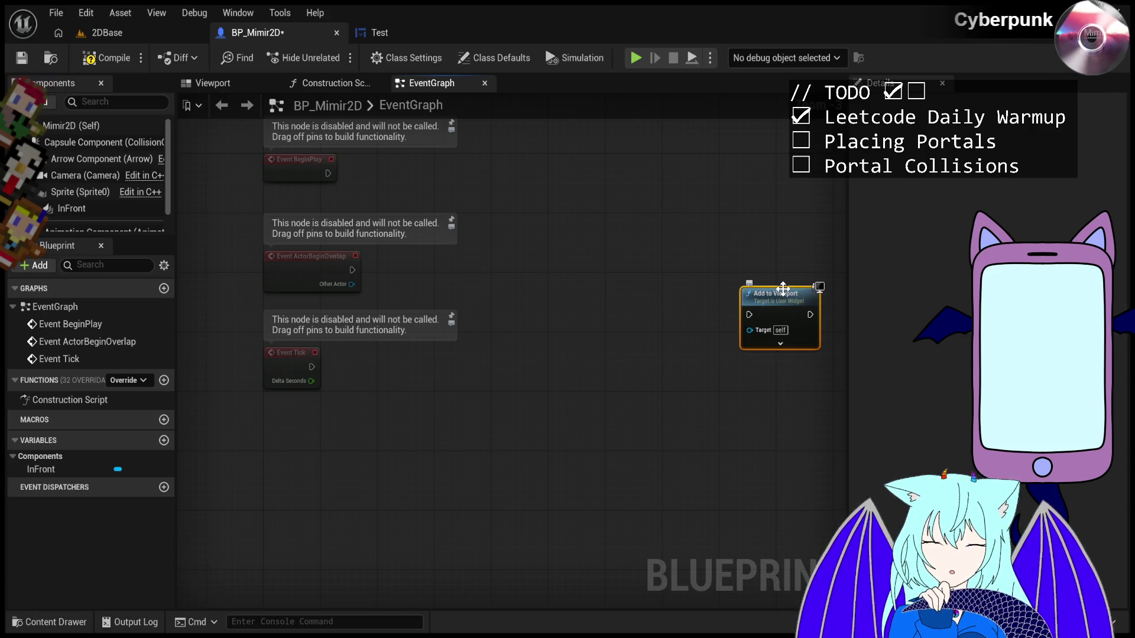
key(Delete)
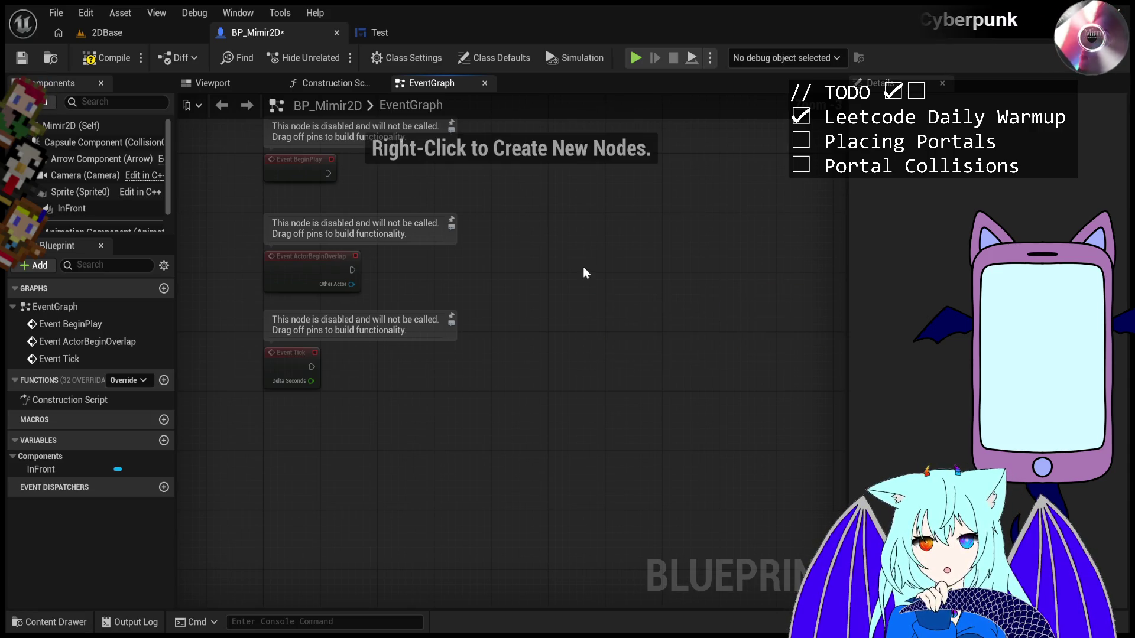
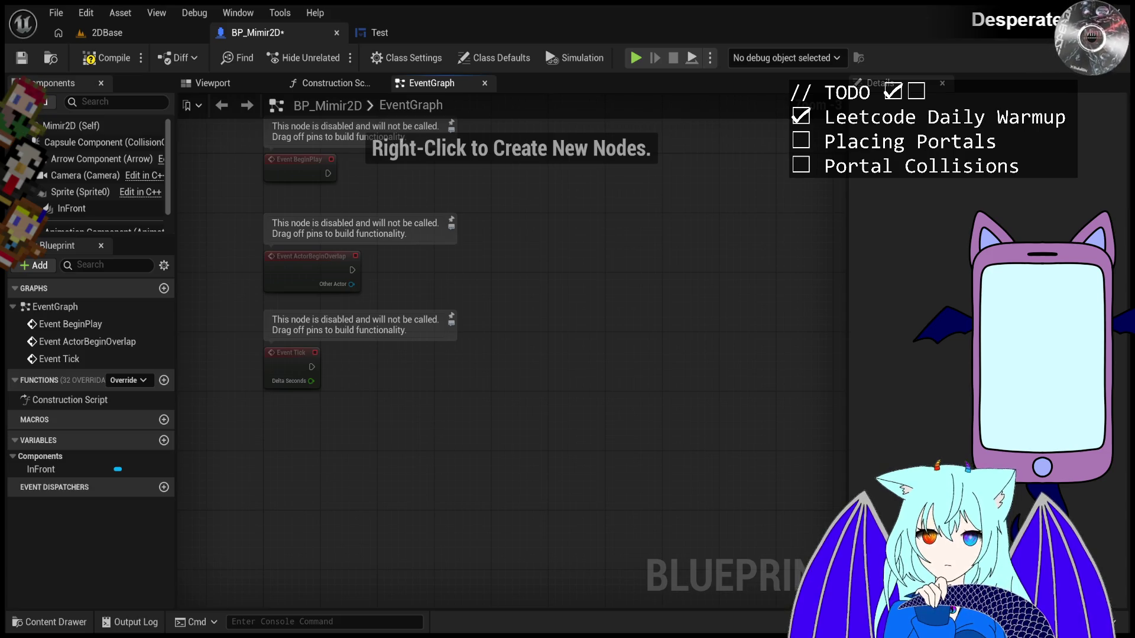
- Leave the BP_Mimir2D Blueprint editor and return to the 2DBase level editor
click(132, 30)
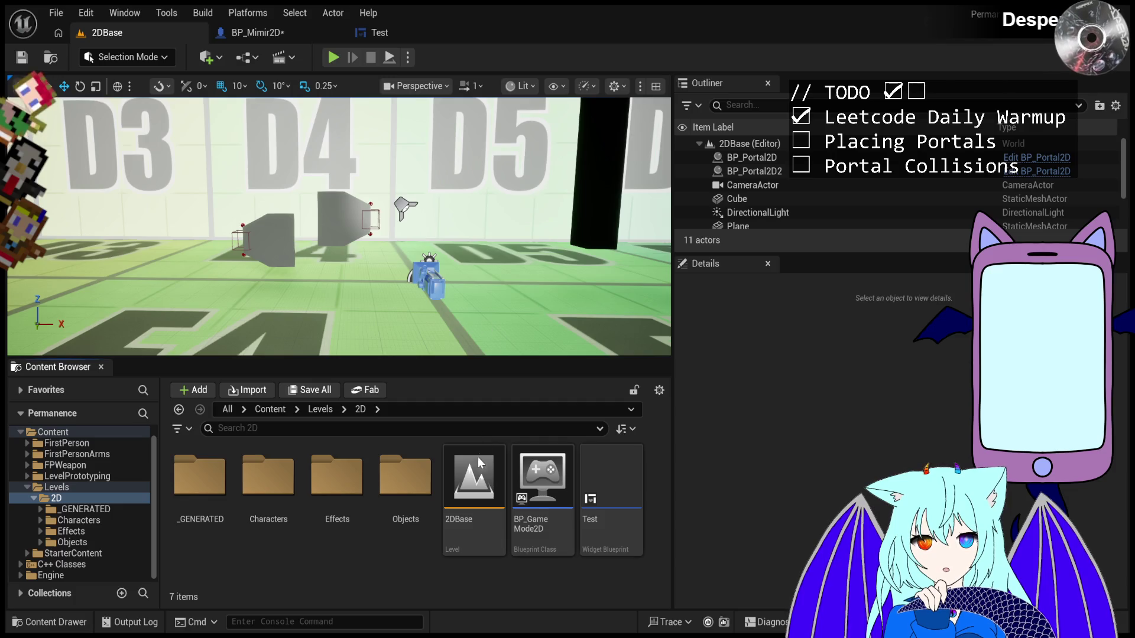
- Name the new Blueprint Class Test2 and open it in its editor
text(Test)
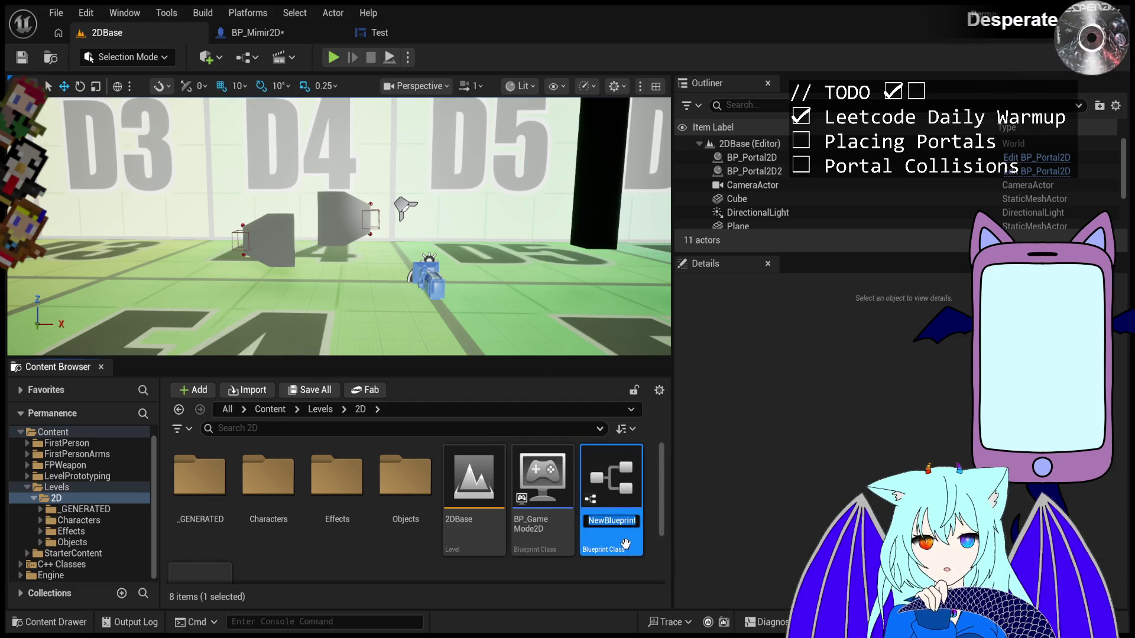
text(2)
key(Return)
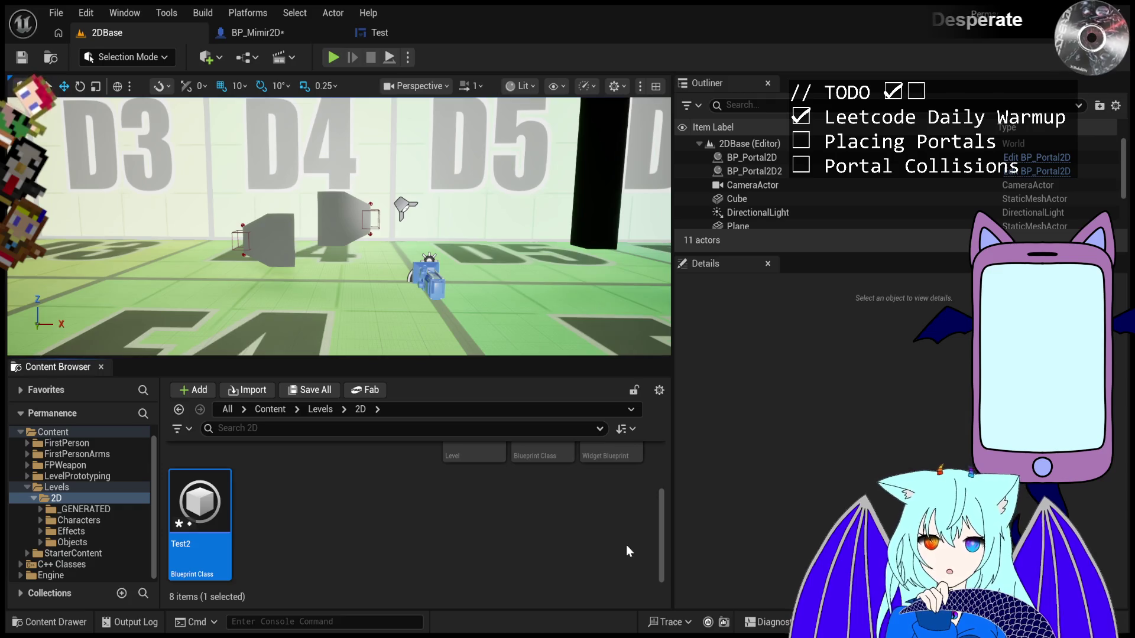
scroll(241, 544, down, 1)
double_click(203, 520)
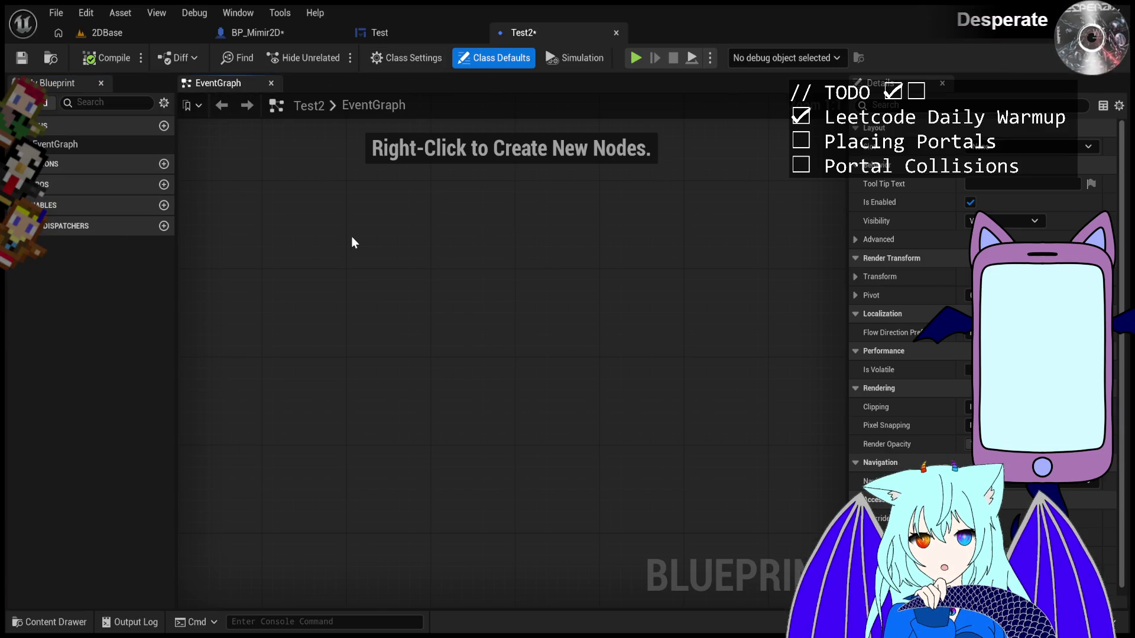
- Glance at the Test widget blueprint and Test2, then go back to the 2DBase level
click(363, 37)
click(559, 35)
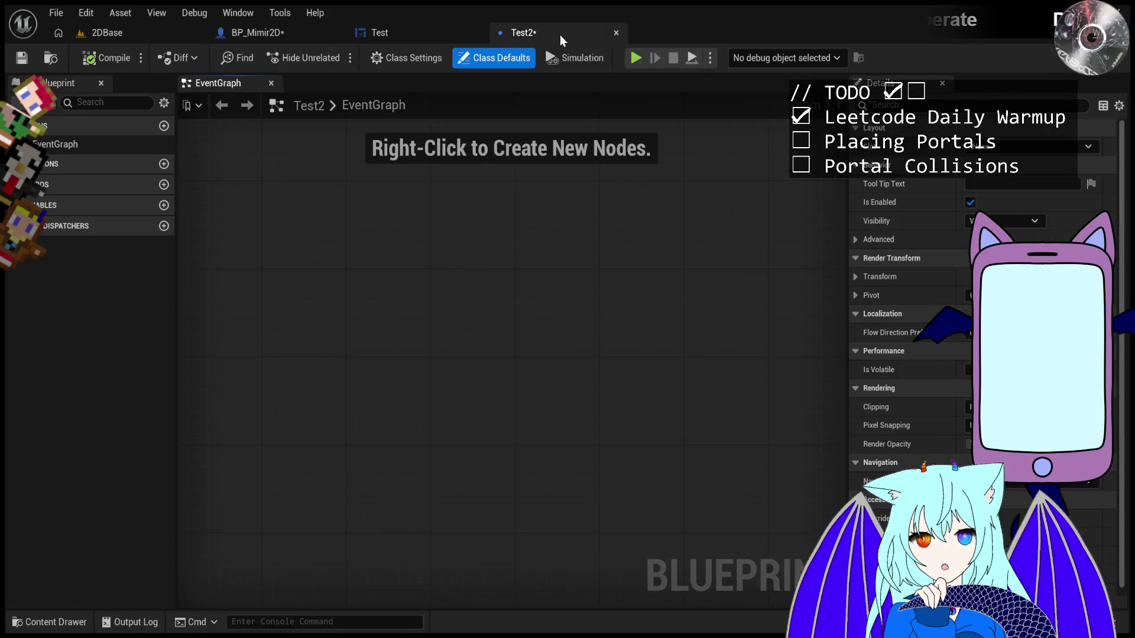
scroll(523, 300, down, 2)
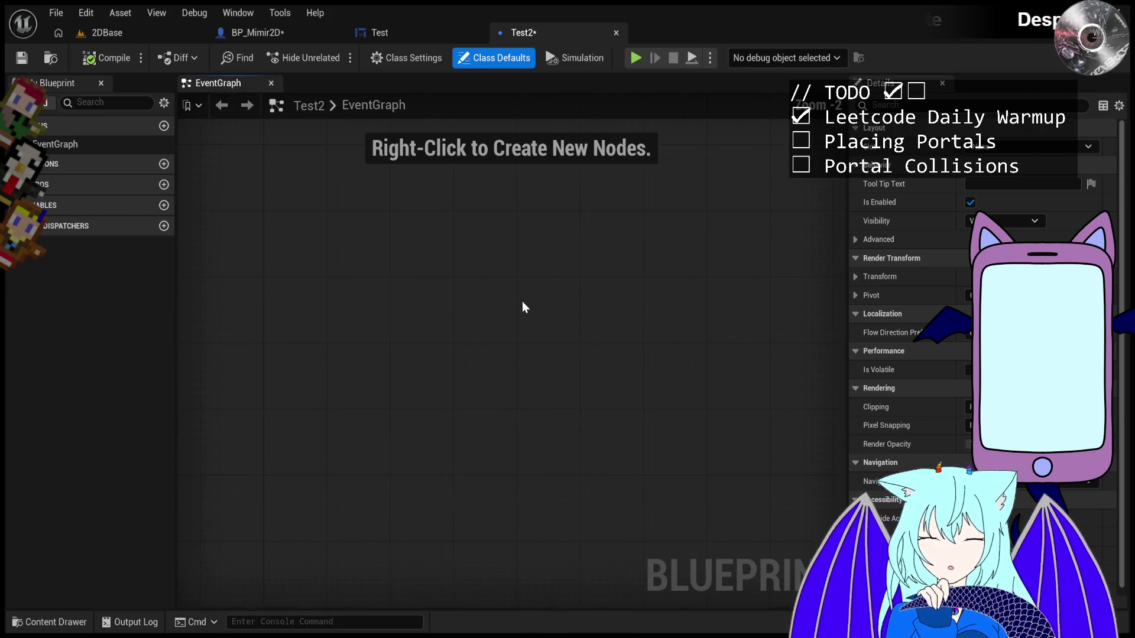
click(132, 31)
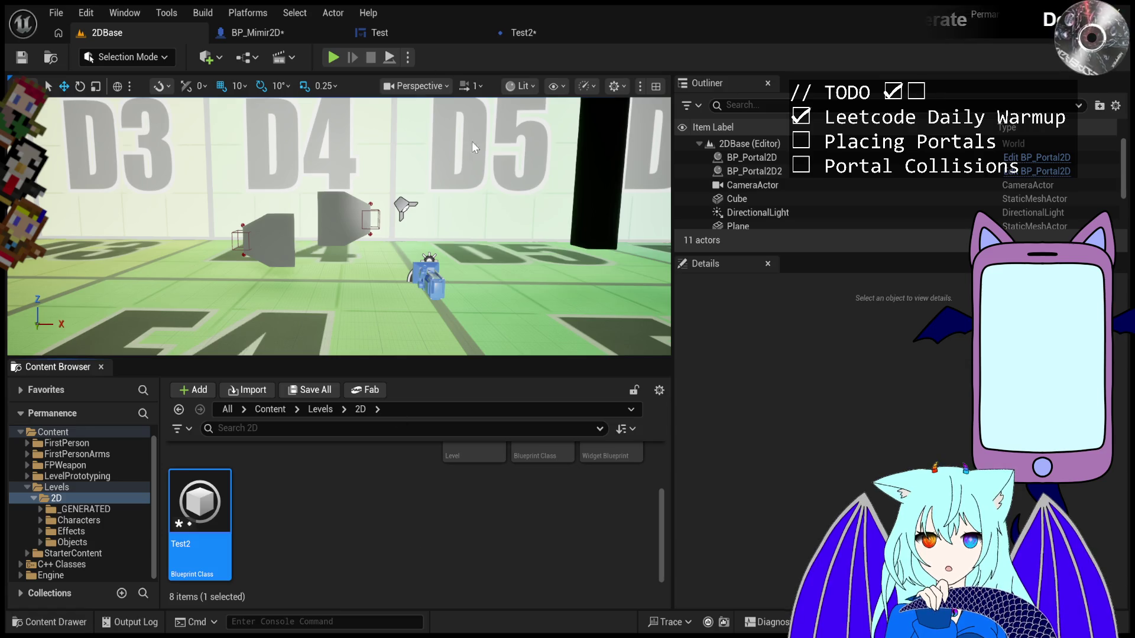
- Close the Test2 editor and reopen the 2DBase level
click(618, 33)
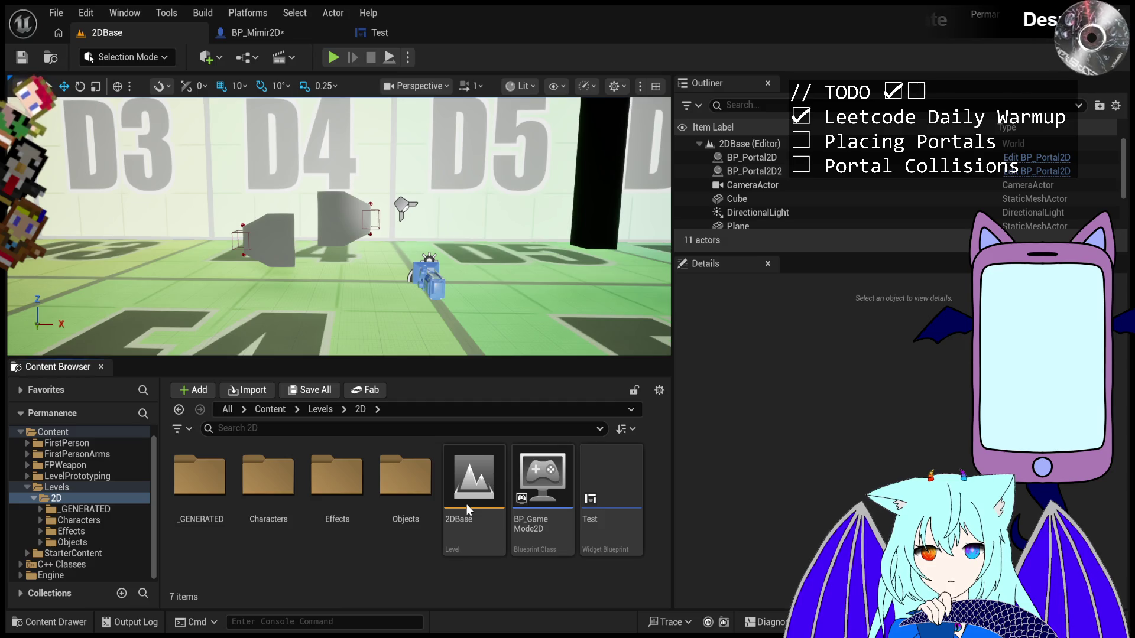
double_click(466, 505)
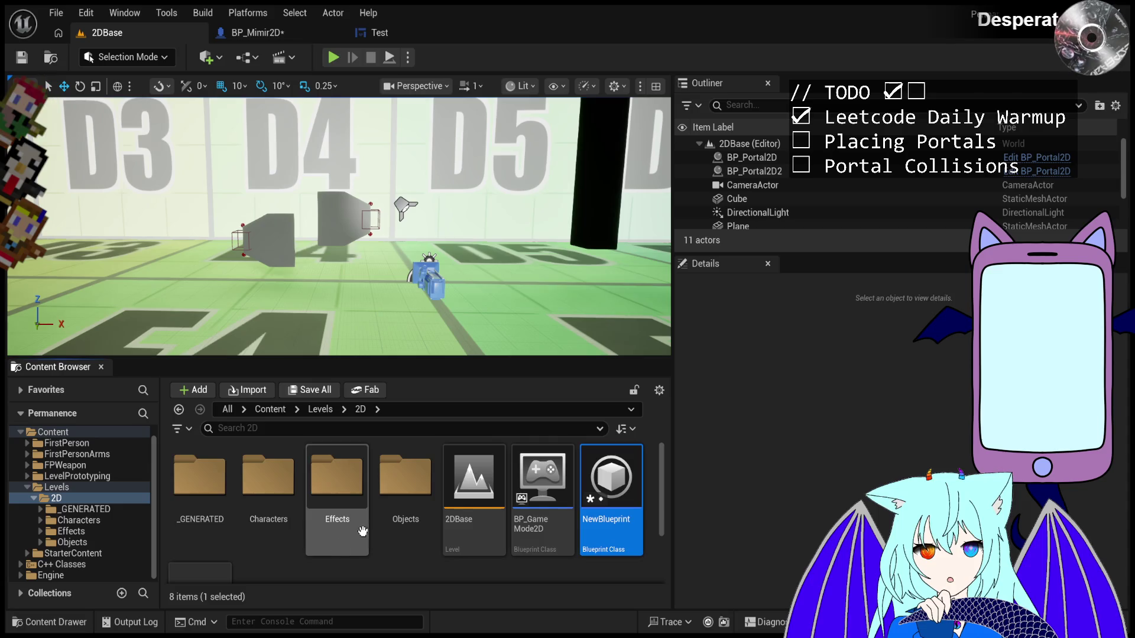
- Open and close NewBlueprint, then delete the NewBlueprint asset from Levels/2D
double_click(611, 480)
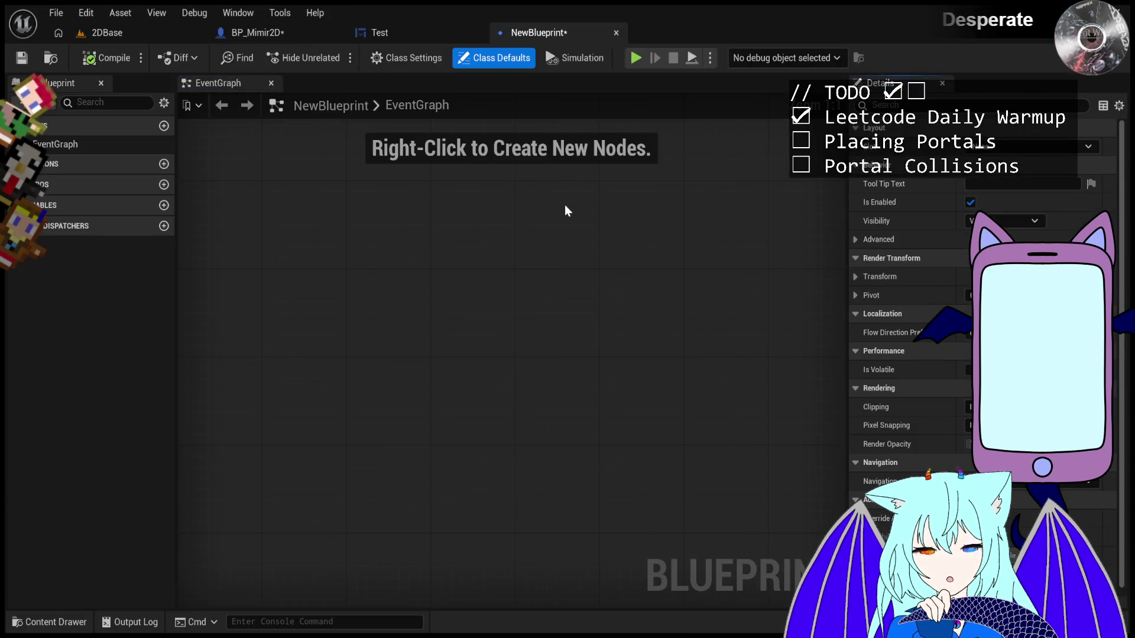
click(616, 33)
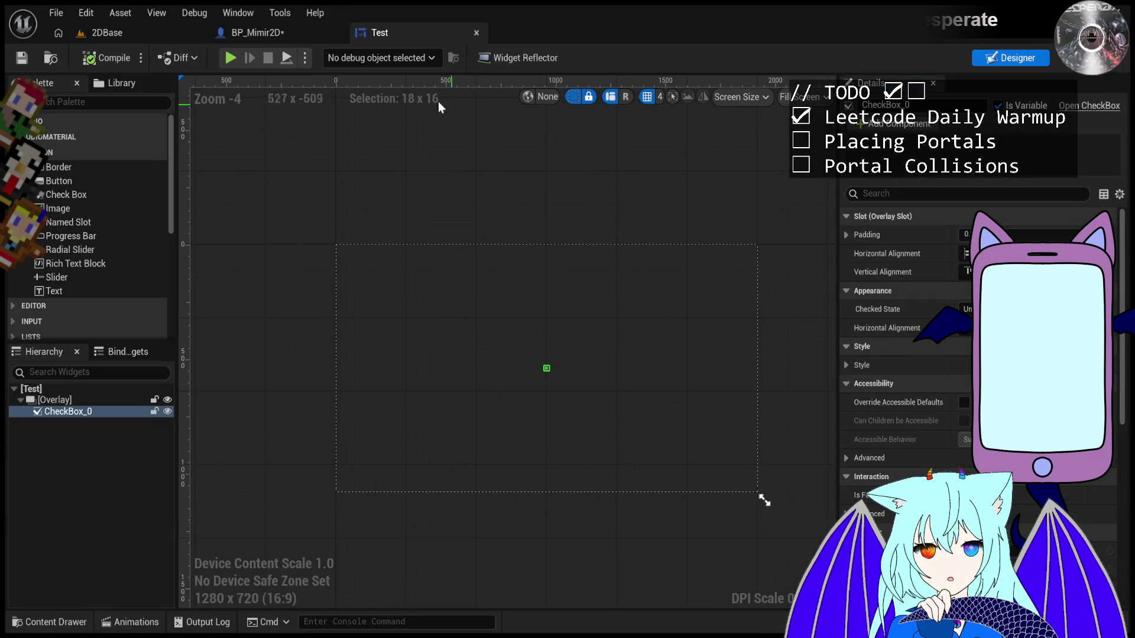
click(146, 37)
scroll(564, 519, down, 1)
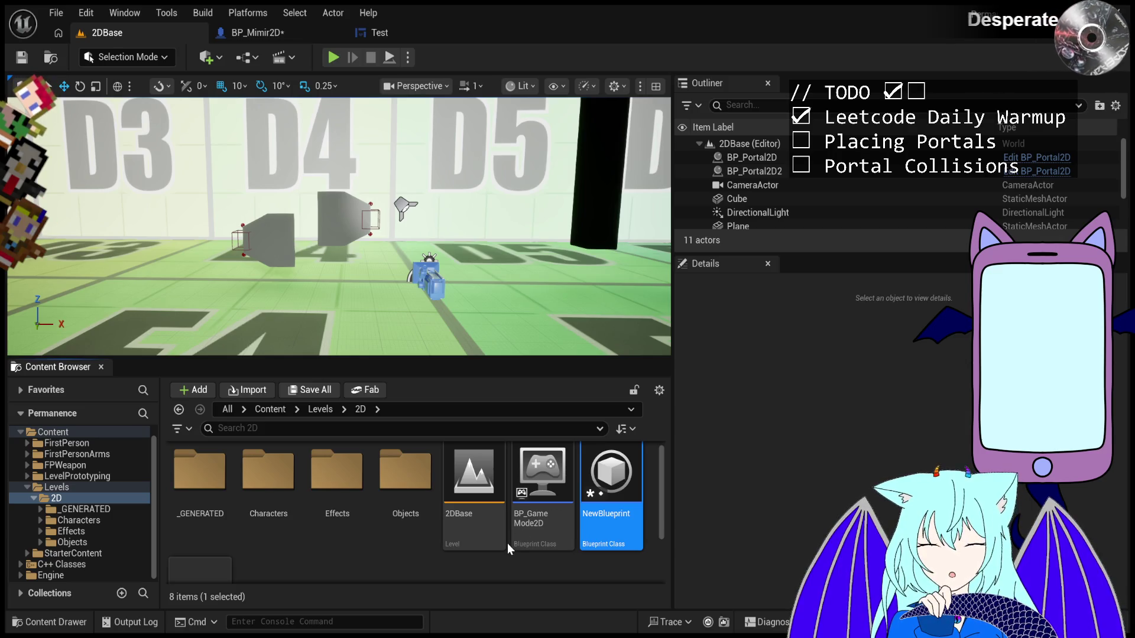
key(Delete)
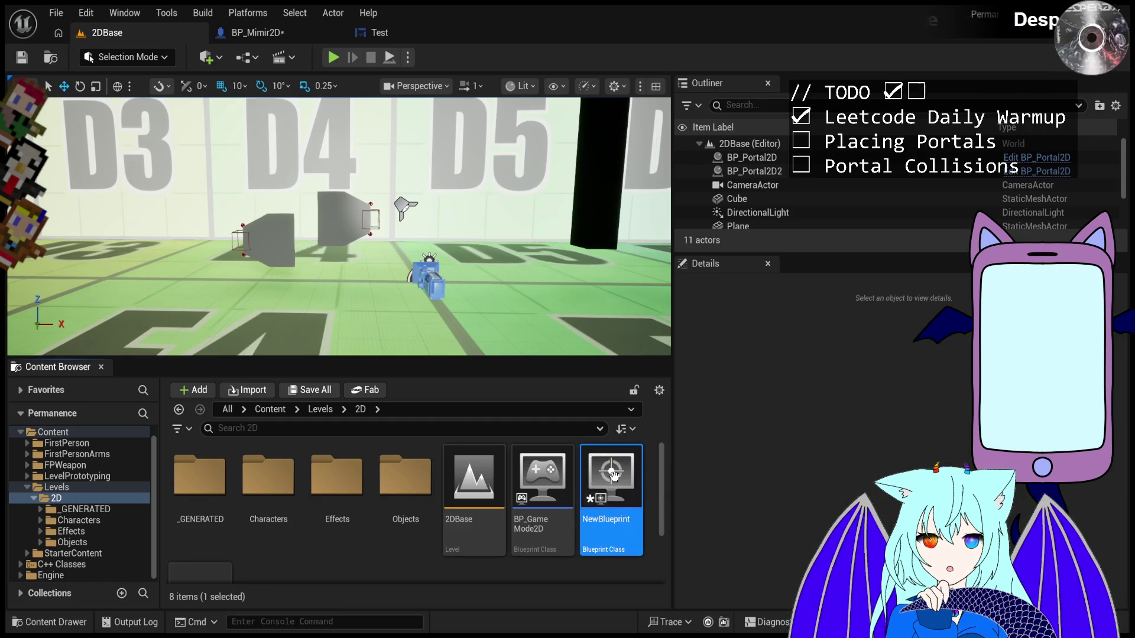
- Open the new NewBlueprint and paste a Cube component under DefaultSceneRoot
double_click(615, 479)
drag(615, 479, 549, 482)
scroll(571, 480, down, 2)
scroll(550, 477, down, 3)
scroll(512, 362, down, 2)
mouse_move(512, 362)
mouse_down()
mouse_move(532, 366)
mouse_move(520, 378)
mouse_move(490, 369)
mouse_move(505, 367)
mouse_up()
scroll(496, 367, down, 2)
scroll(510, 363, up, 2)
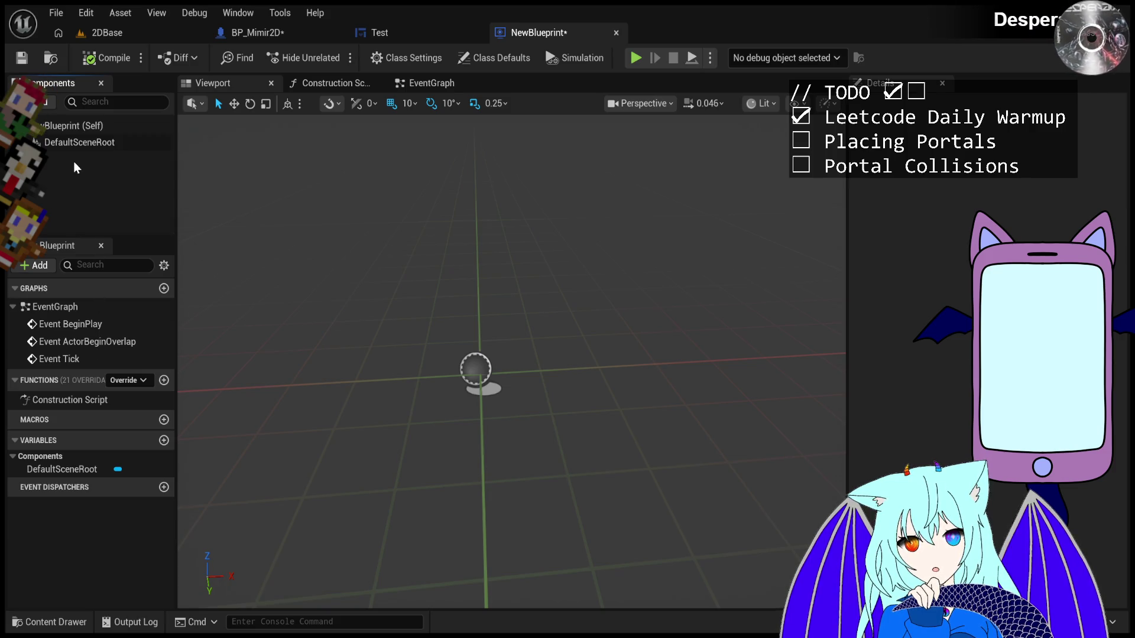
key(ctrl+v)
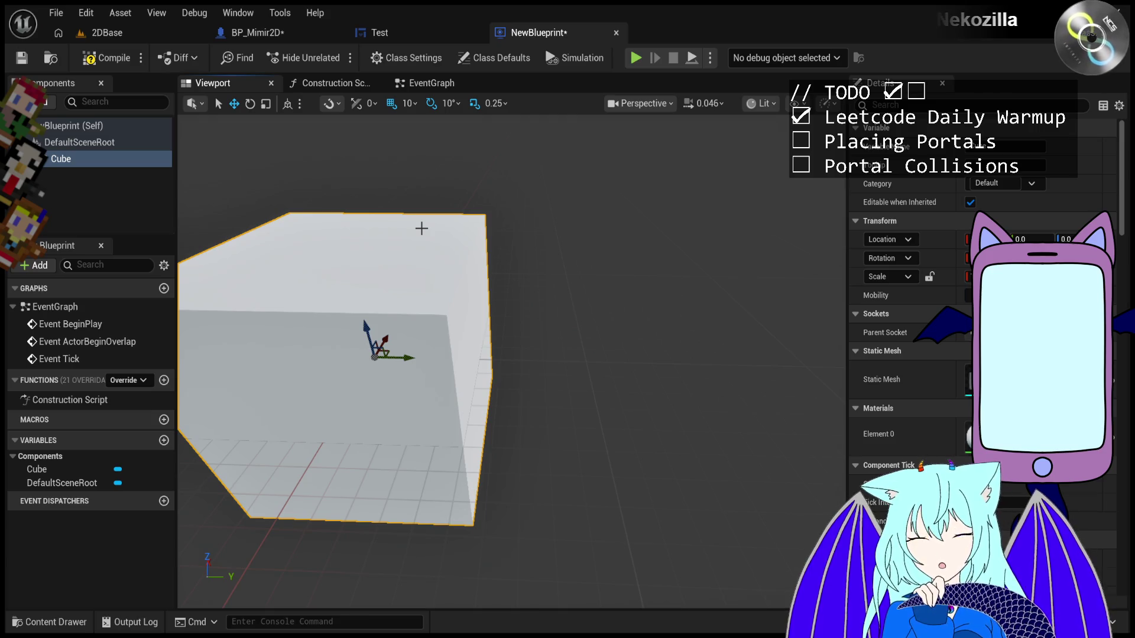
- Delete the Cube component from NewBlueprint, then bring up the Test widget designer
key(Delete)
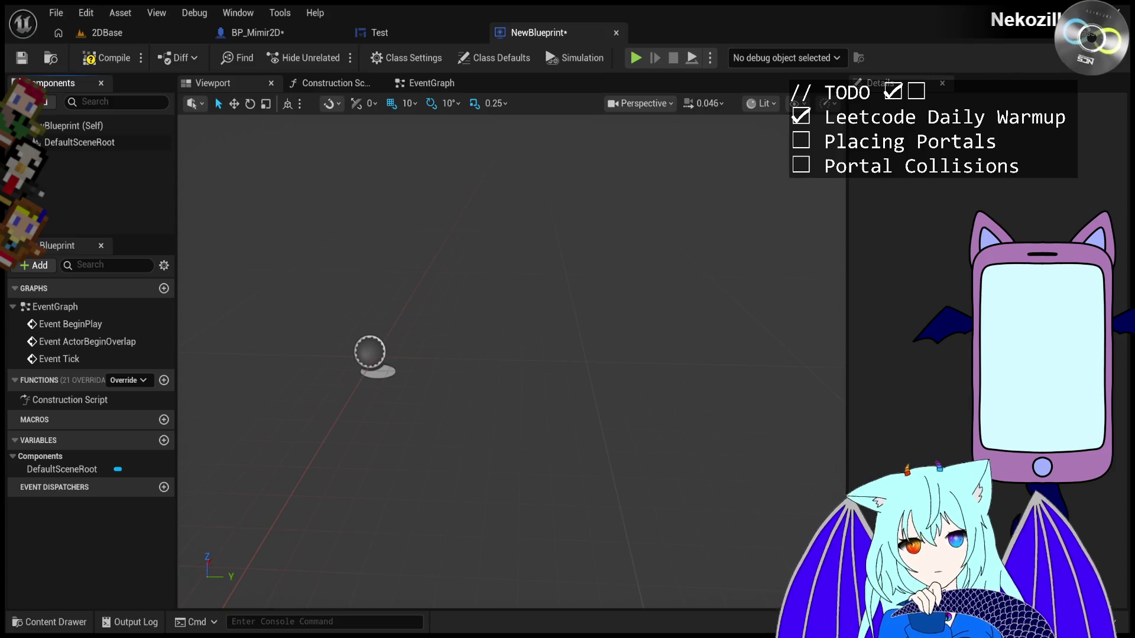
click(406, 31)
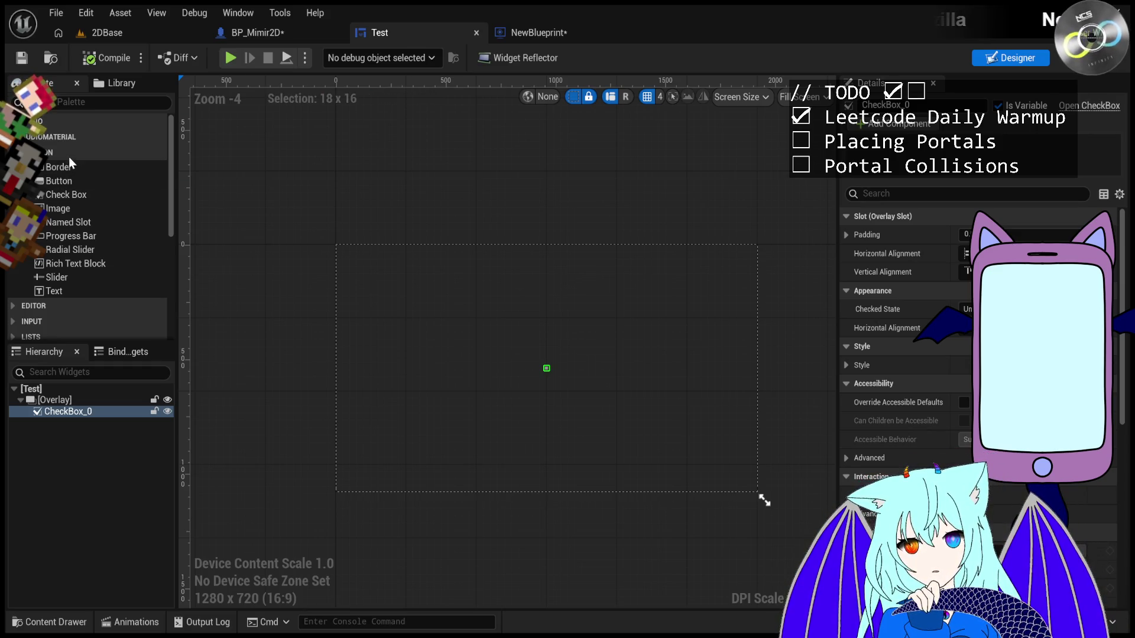
- Inspect the Test widget's hierarchy of an Overlay holding CheckBox_0, briefly checking its bindings list
scroll(89, 236, down, 5)
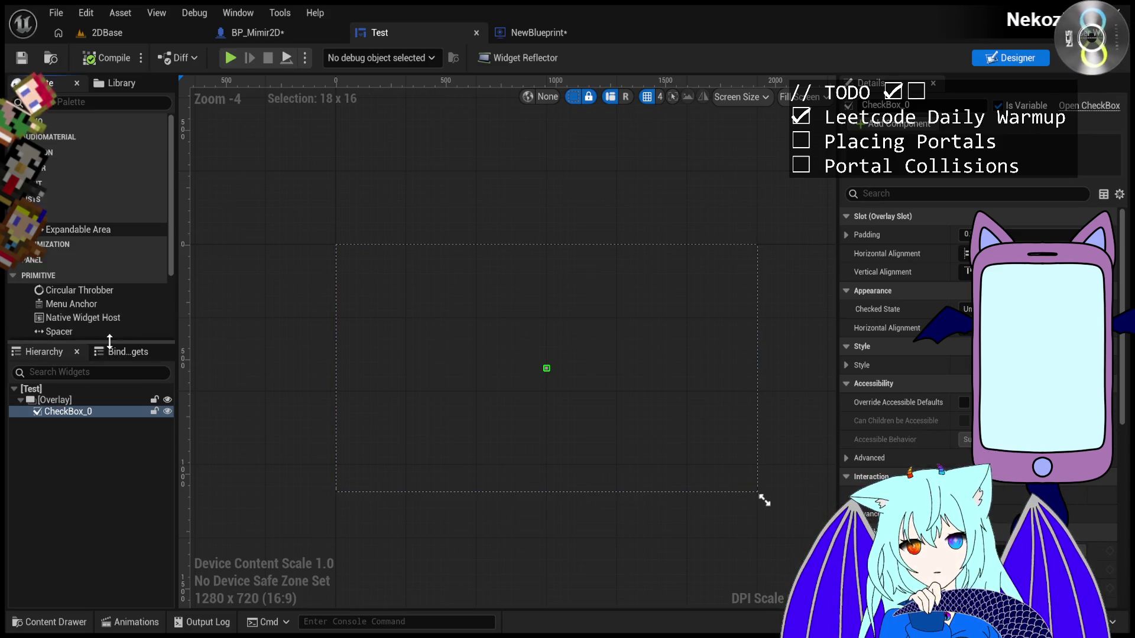
click(114, 353)
click(50, 352)
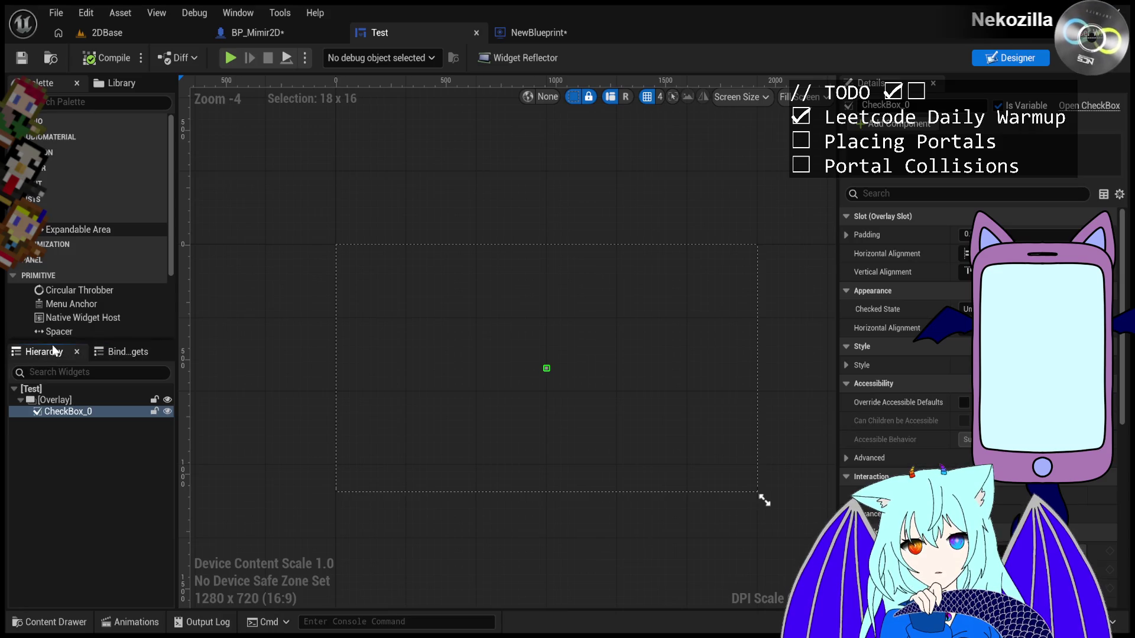
scroll(112, 299, down, 3)
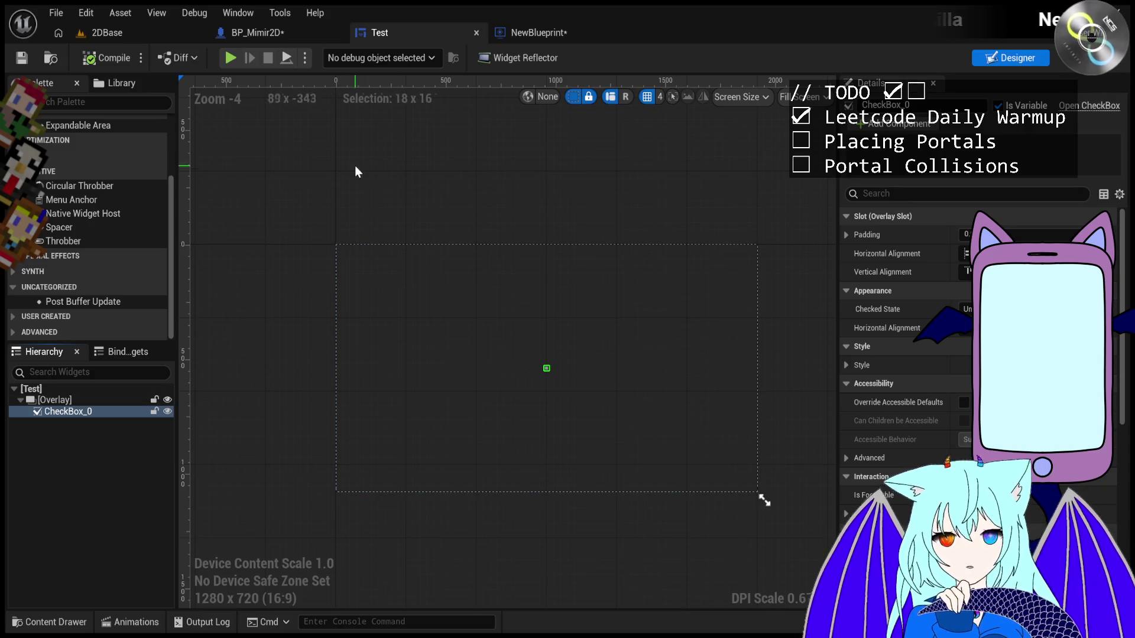
- Flip from the BP_Mimir2D graph back to the 2DBase level and deselect NewBlueprint
click(280, 37)
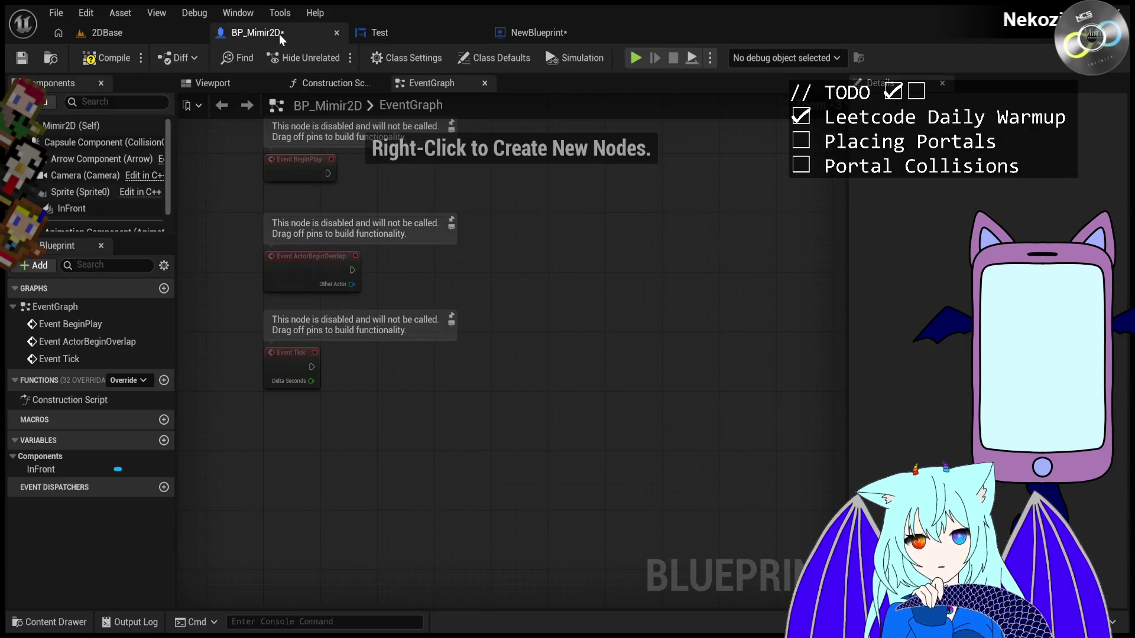
click(144, 41)
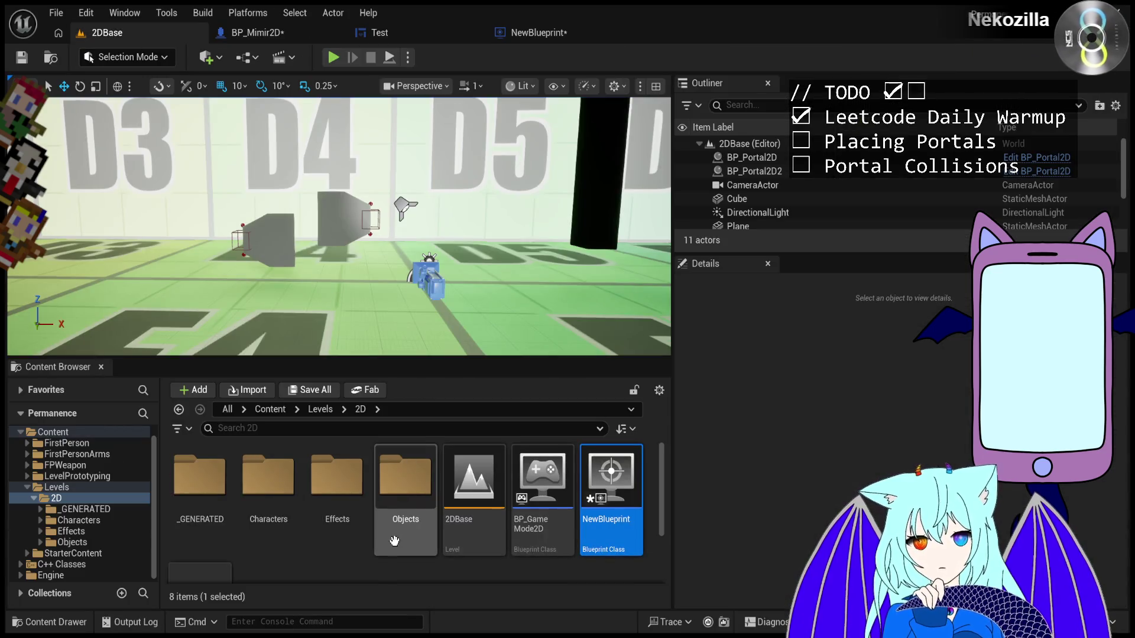
click(379, 576)
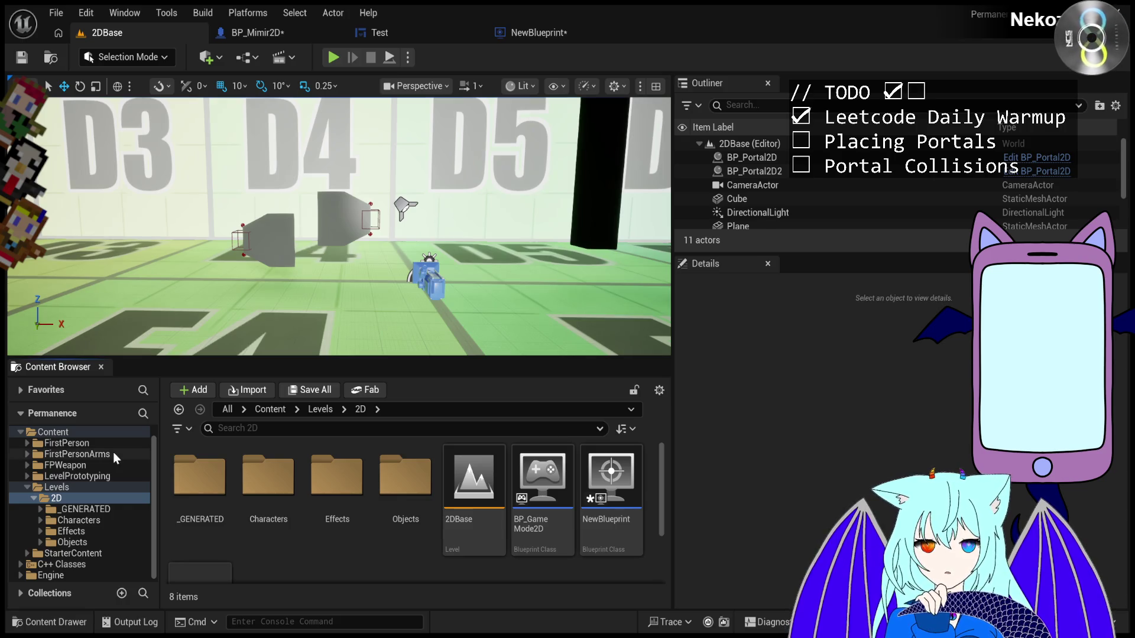
- Select NewBlueprint, close its editor, and delete the asset from Levels/2D
scroll(602, 508, down, 2)
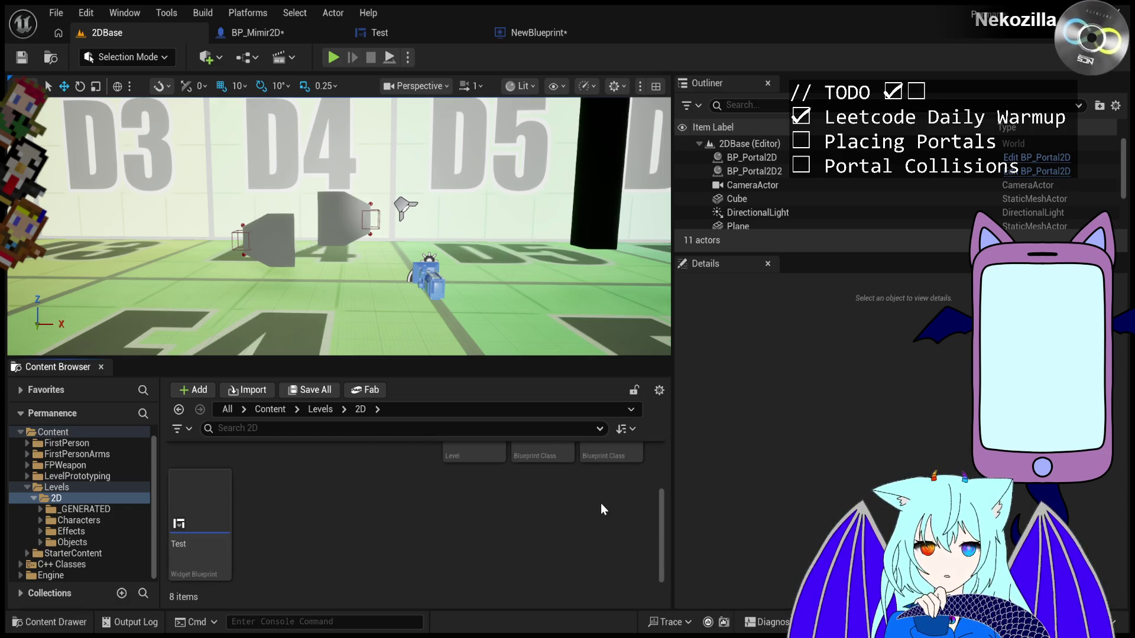
scroll(297, 519, up, 2)
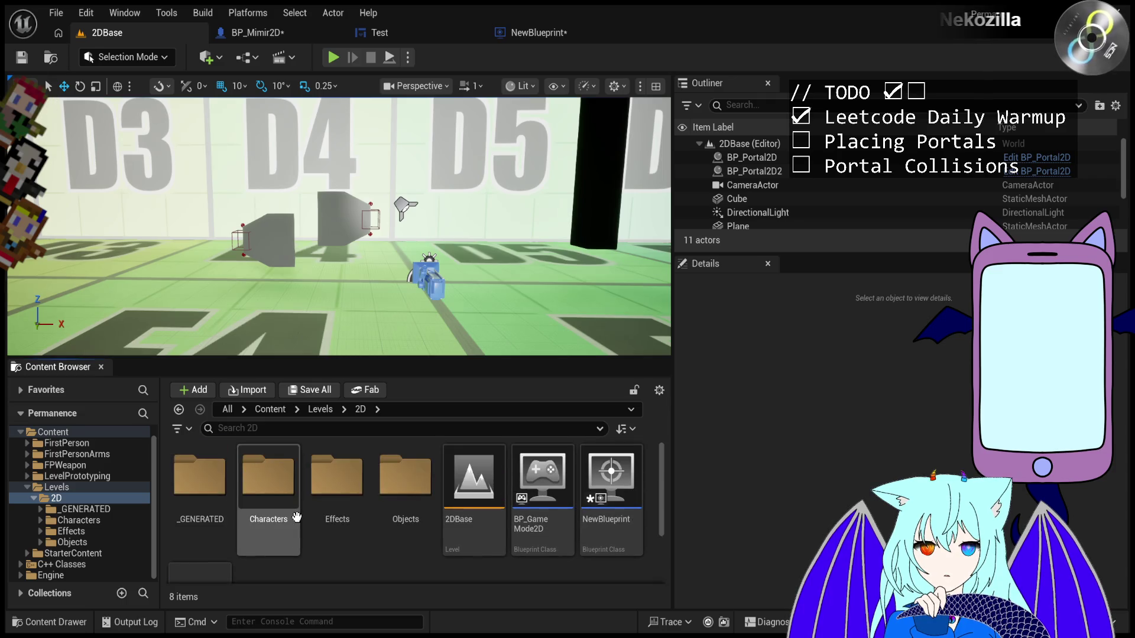
click(609, 483)
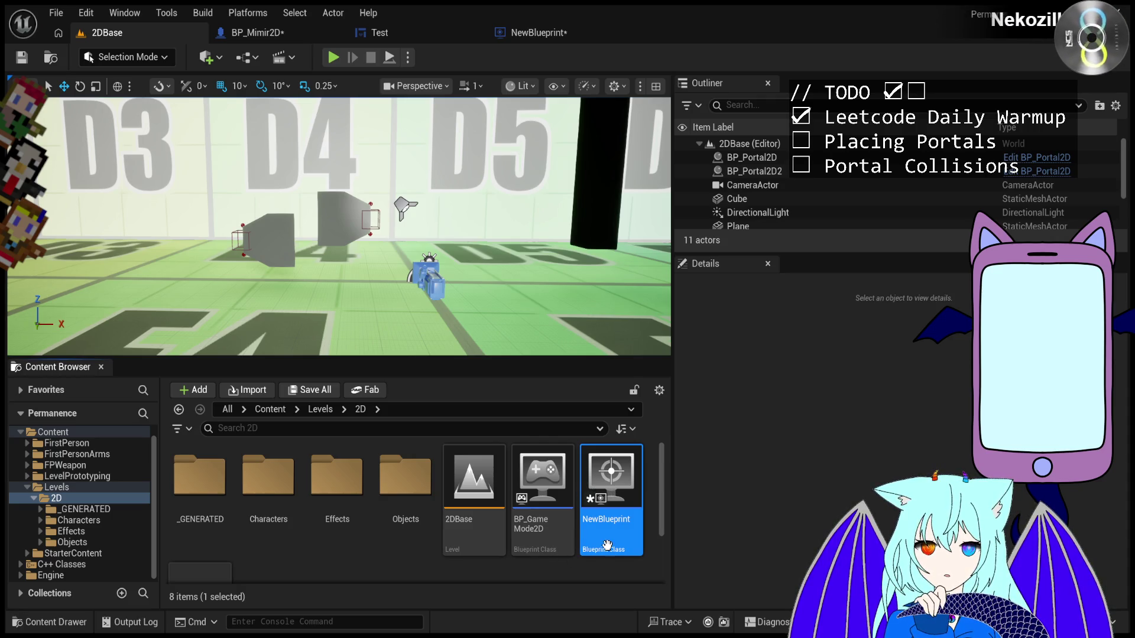
click(605, 33)
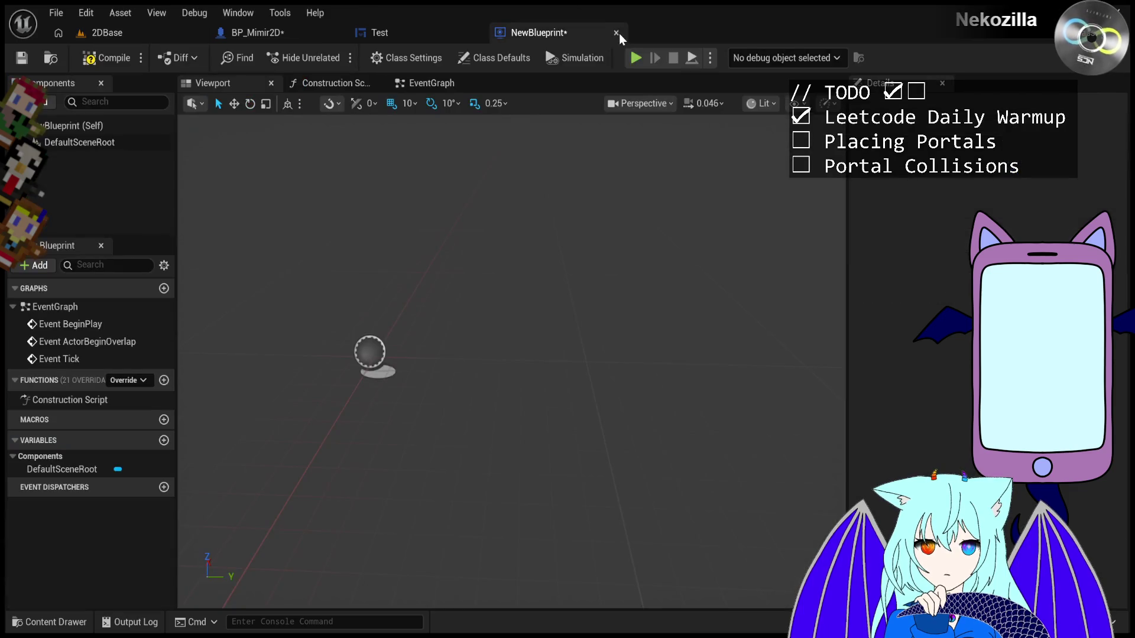
click(378, 32)
click(142, 32)
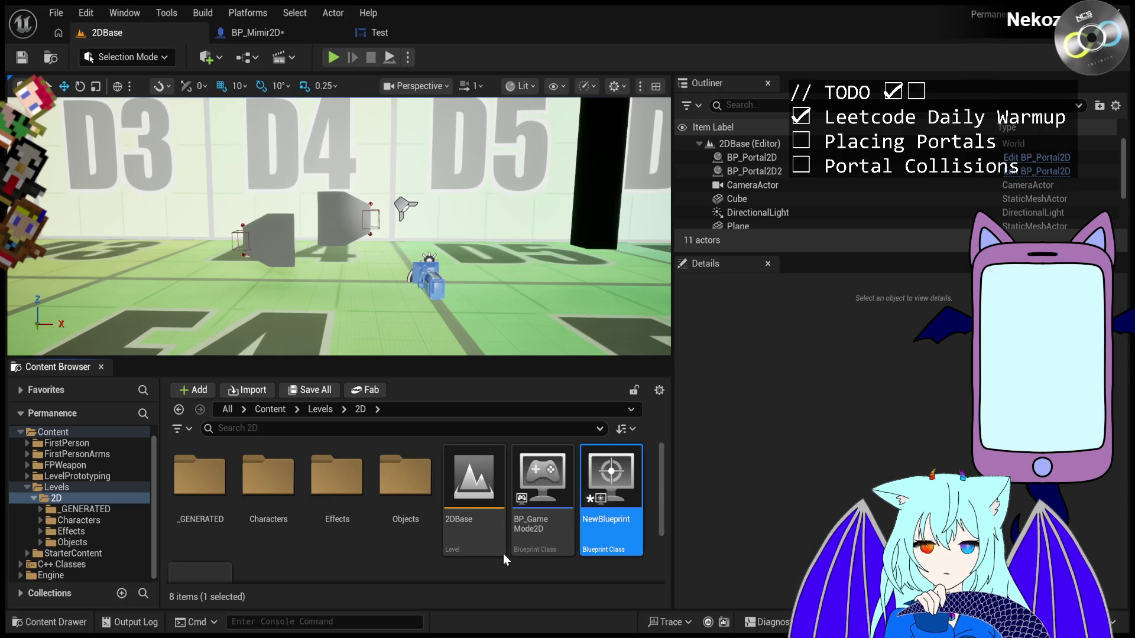
key(Delete)
- Open the Test widget blueprint and delete the Overlay along with its CheckBox
double_click(609, 498)
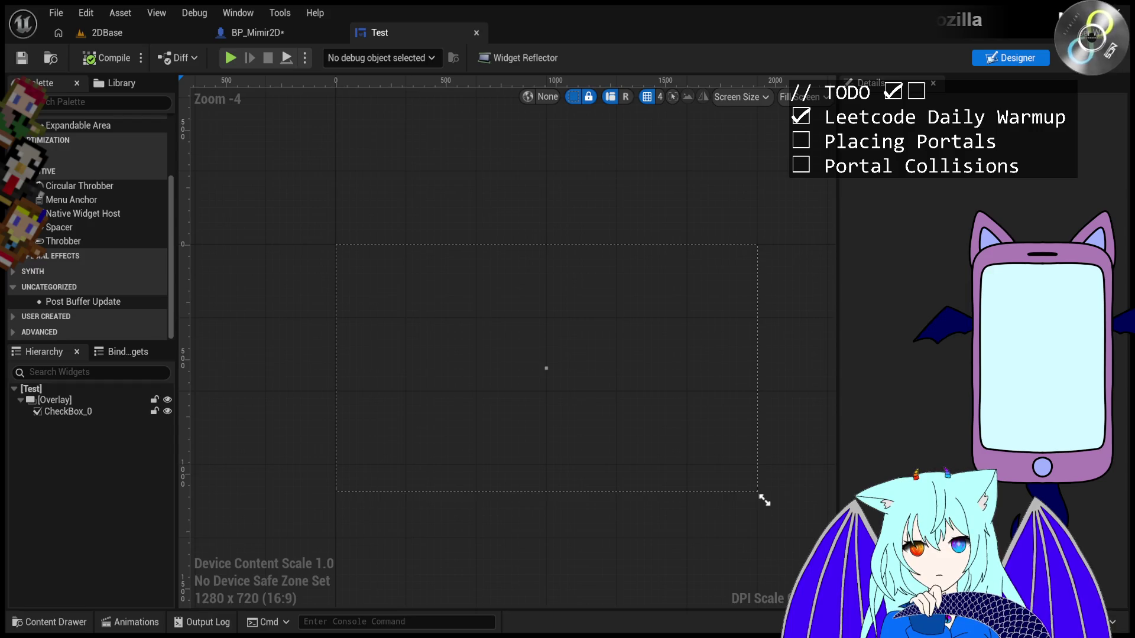
click(114, 84)
scroll(65, 121, down, 3)
scroll(65, 121, up, 3)
click(38, 82)
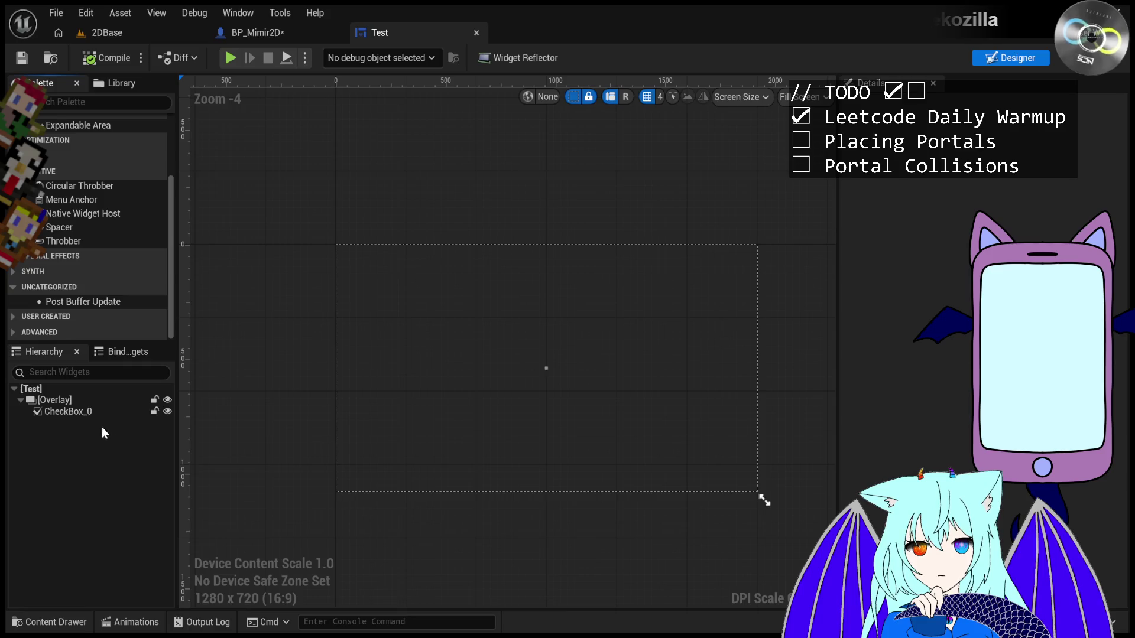
click(72, 400)
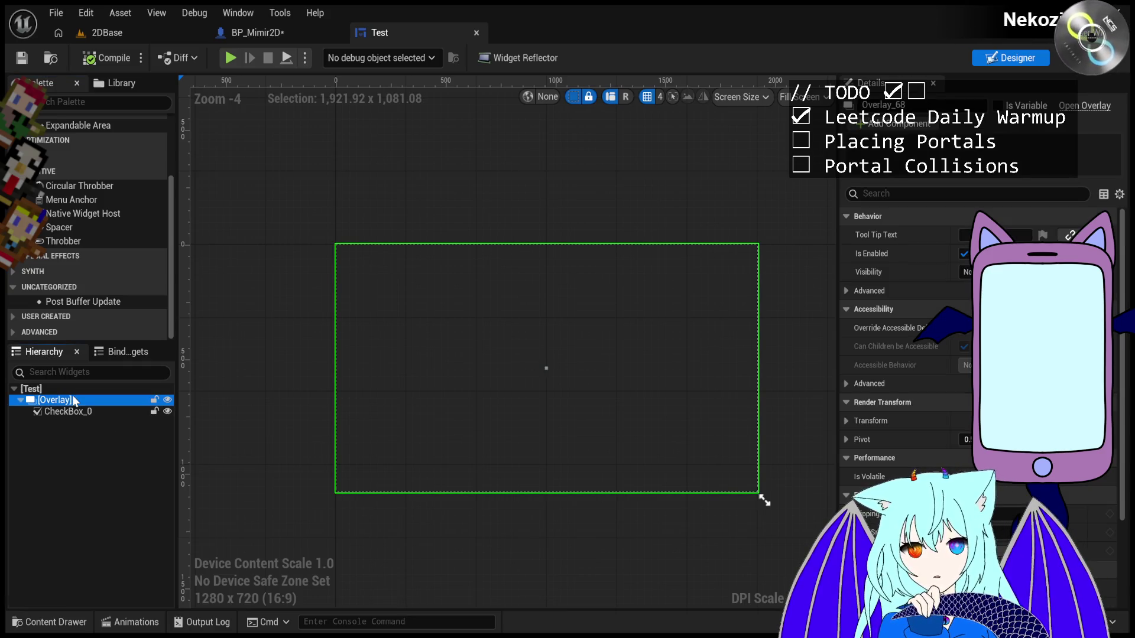
key(Delete)
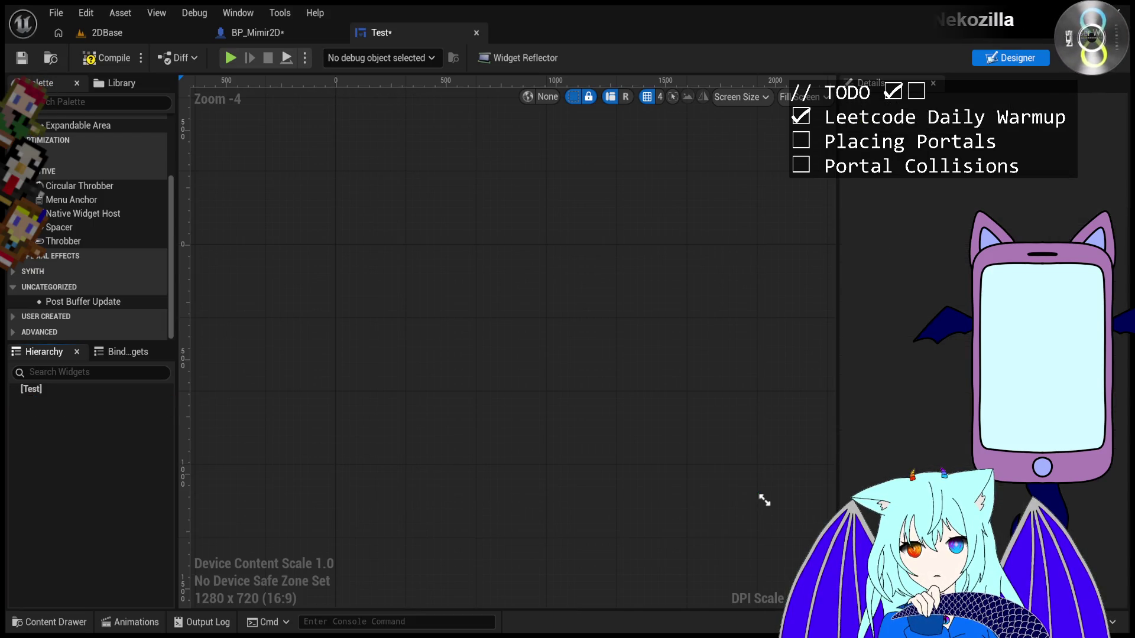
- Find Canvas Panel via a 'canv' palette search and make it the root of Test
click(80, 103)
text(canv)
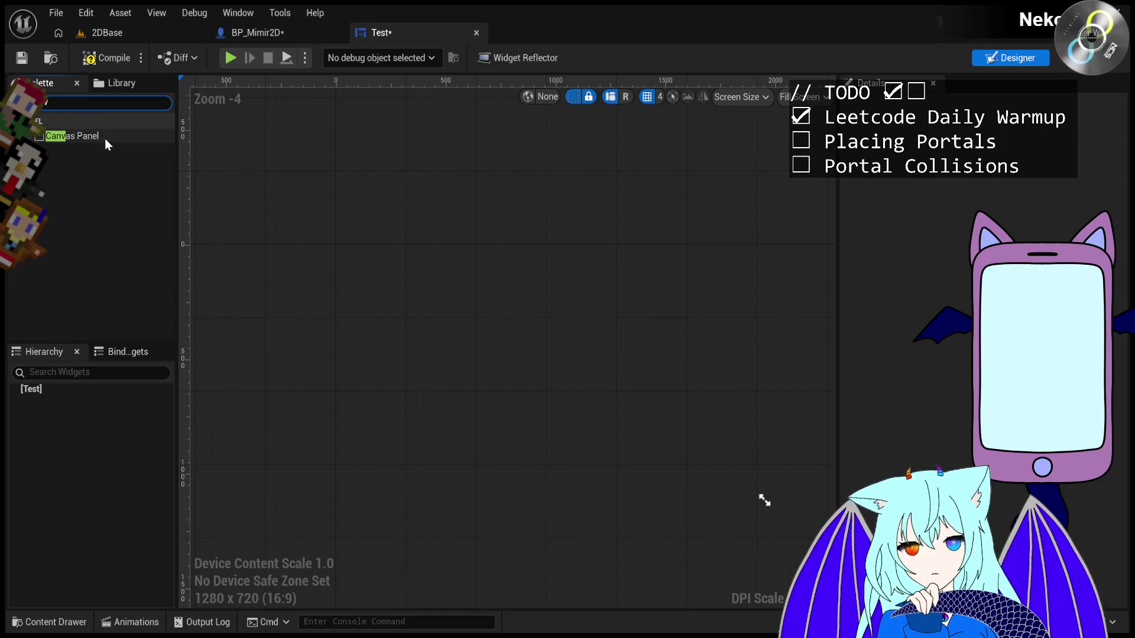
click(81, 135)
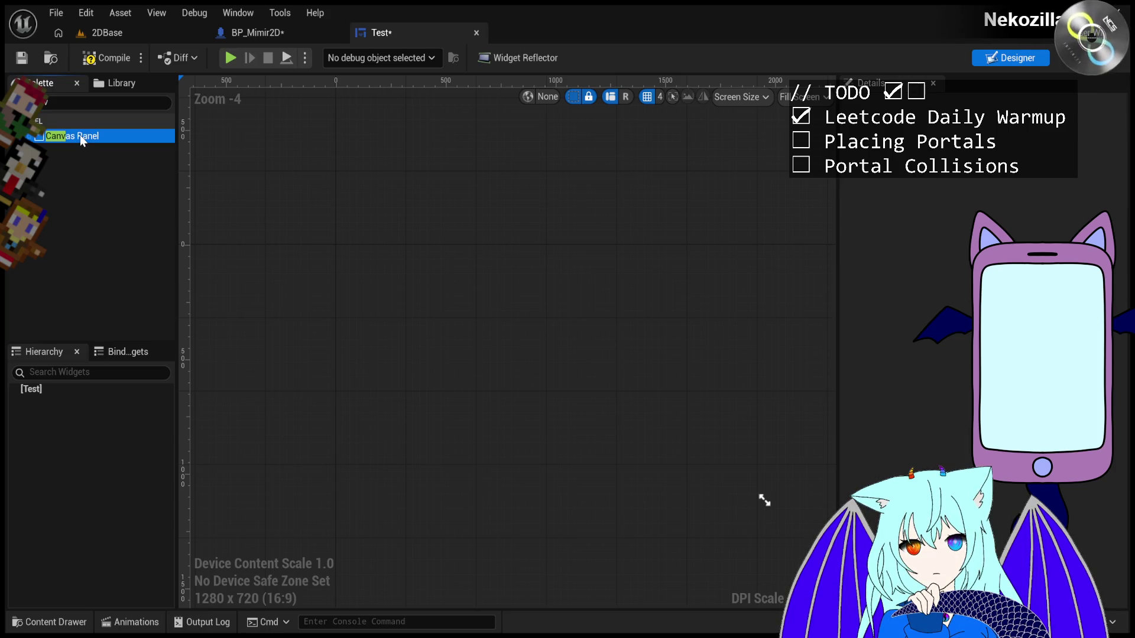
click(80, 135)
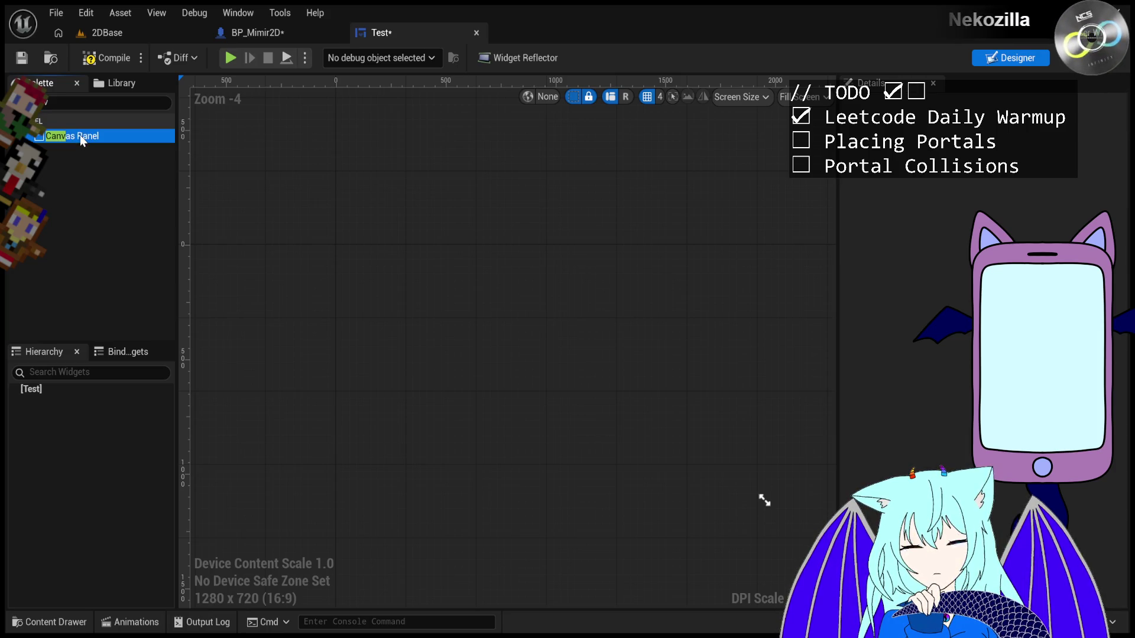
drag(94, 332, 70, 388)
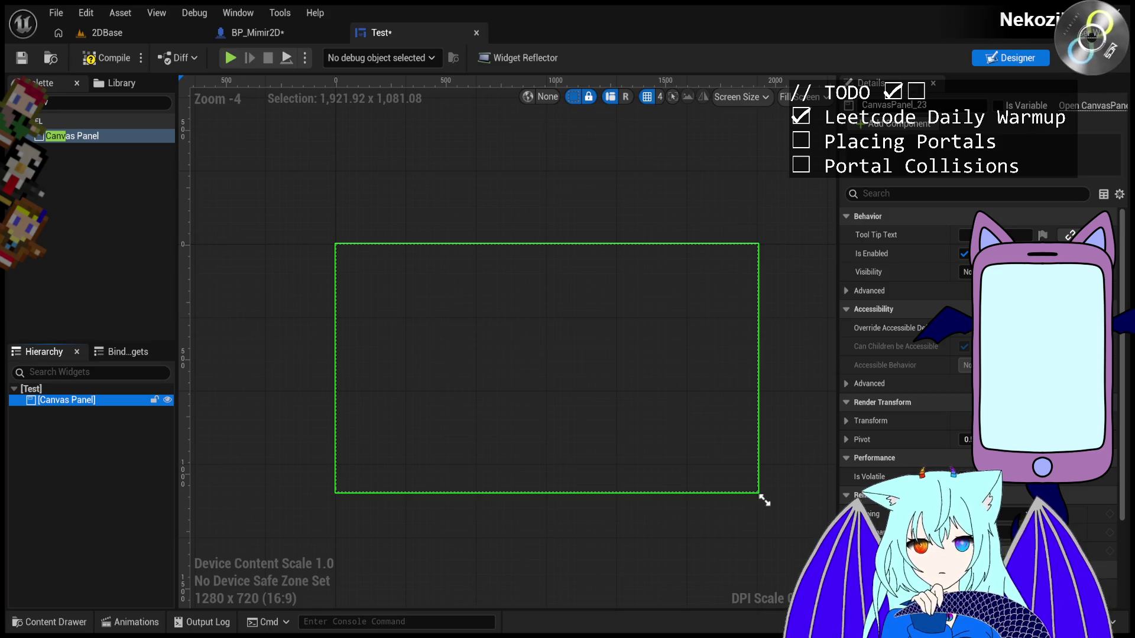
- Add a Text Block from a 'tex' palette search into the Canvas Panel, undoing a trial anchor move
click(44, 104)
key(BackSpace)
key(BackSpace)
key(BackSpace)
text(tex)
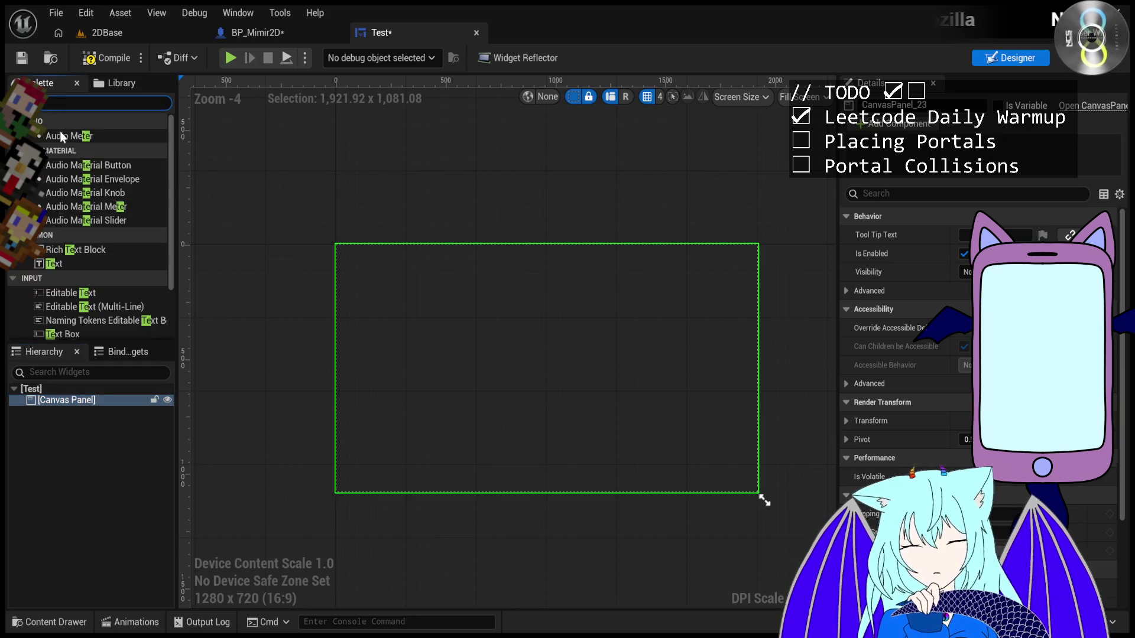
mouse_move(71, 155)
mouse_down()
mouse_move(417, 362)
mouse_move(430, 357)
mouse_up()
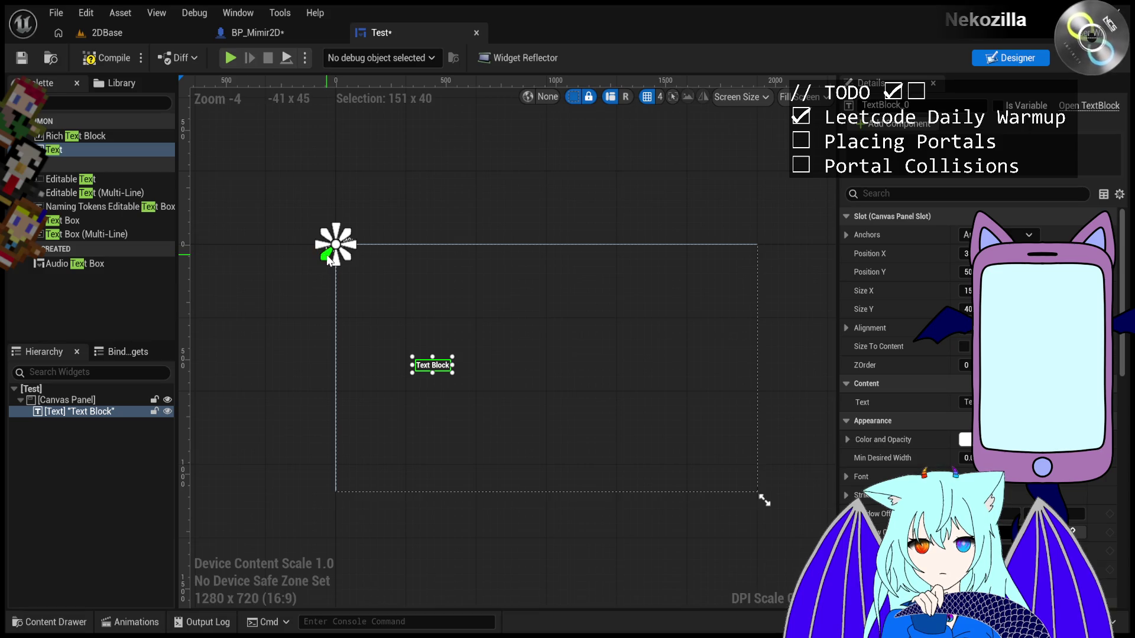
drag(328, 260, 328, 382)
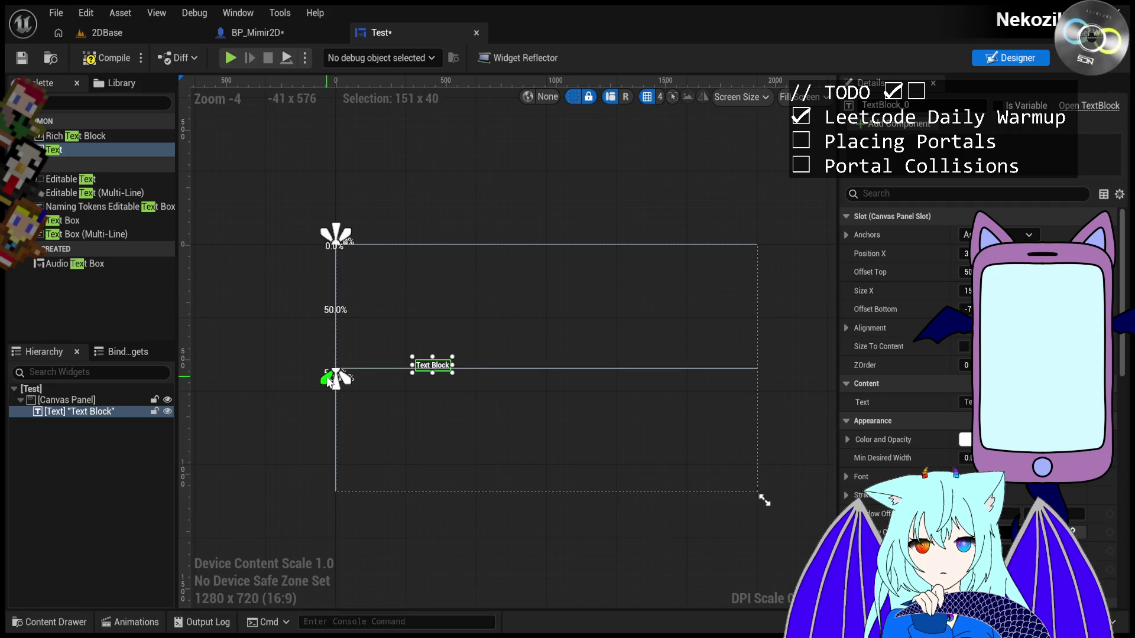
key(ctrl+z)
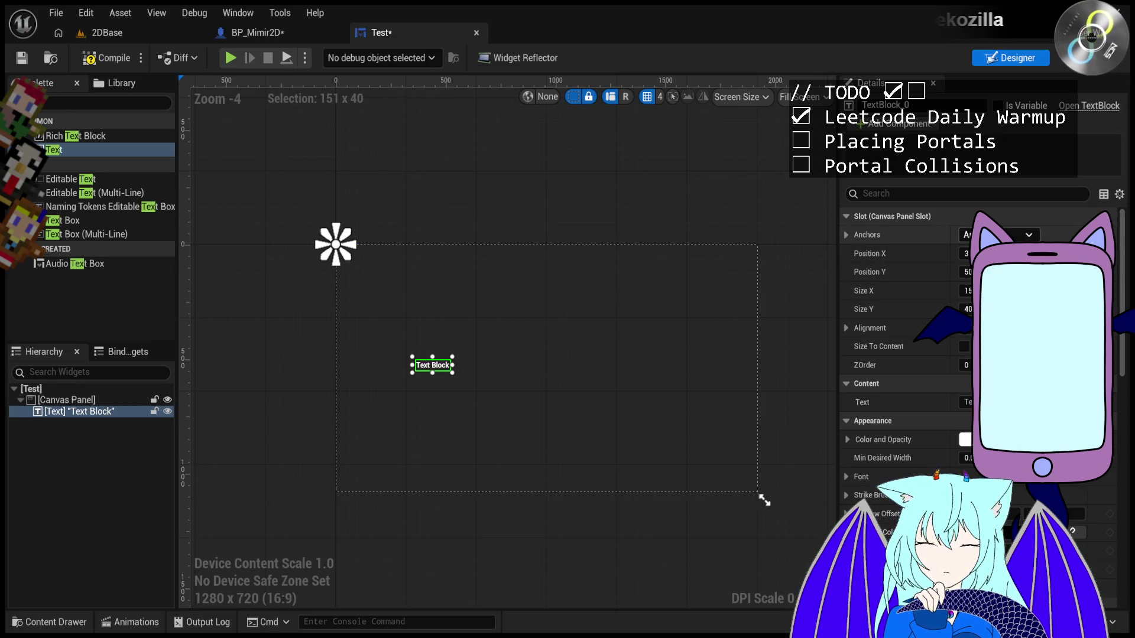
- Anchor the Text Block bottom-left, move it lower, and resize the preview to test the layout
click(958, 366)
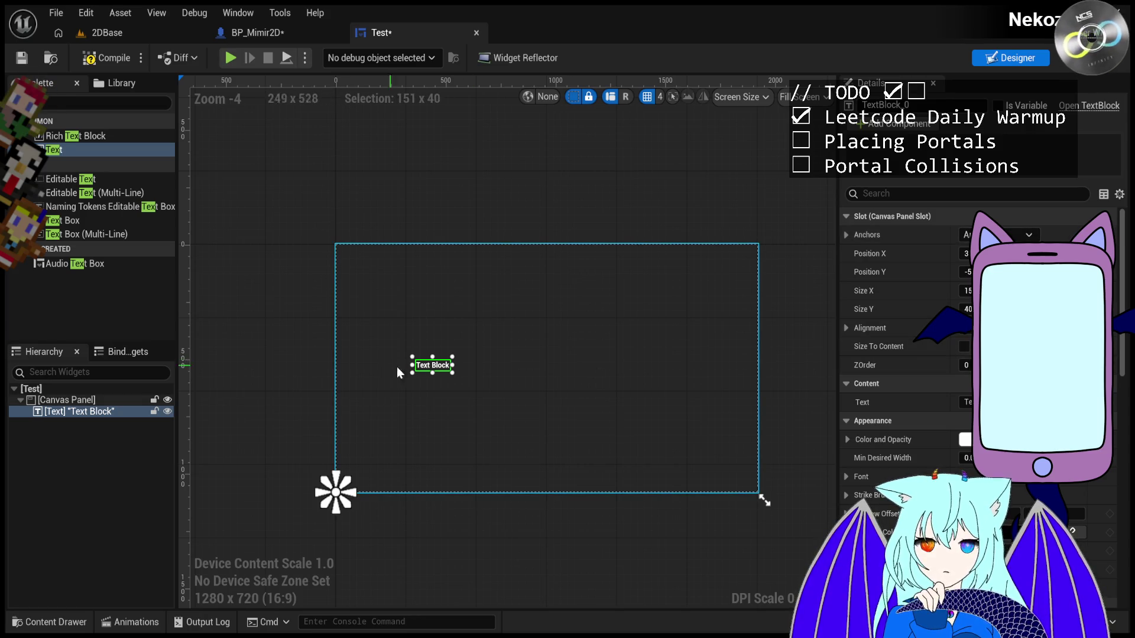
drag(439, 370, 432, 442)
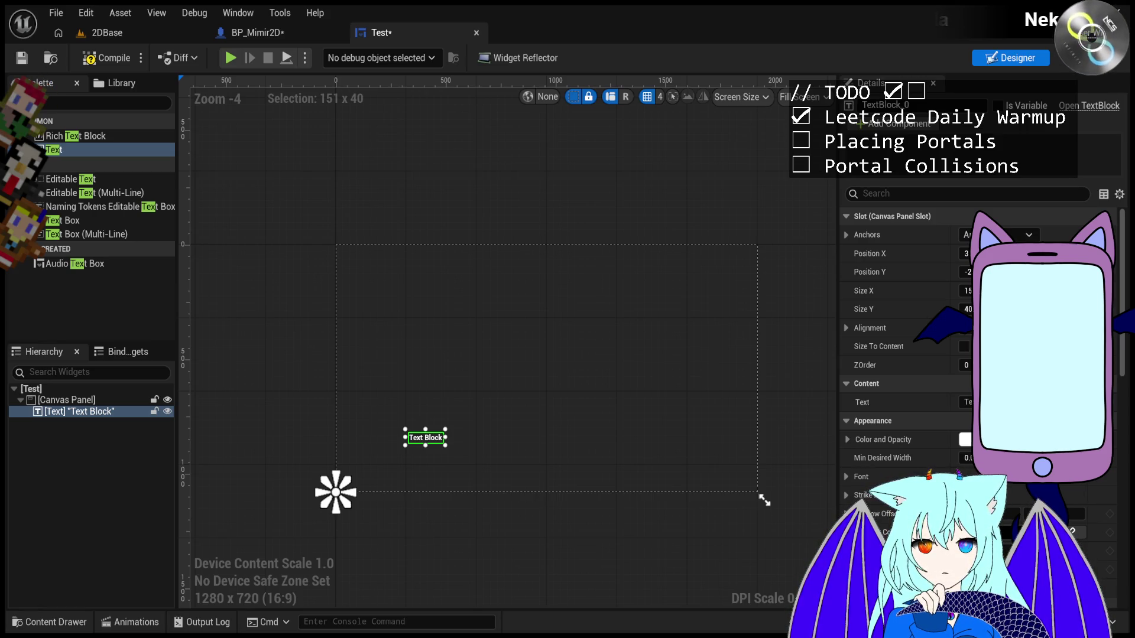
mouse_move(763, 500)
mouse_down()
mouse_move(833, 549)
mouse_move(695, 367)
mouse_move(630, 334)
mouse_up()
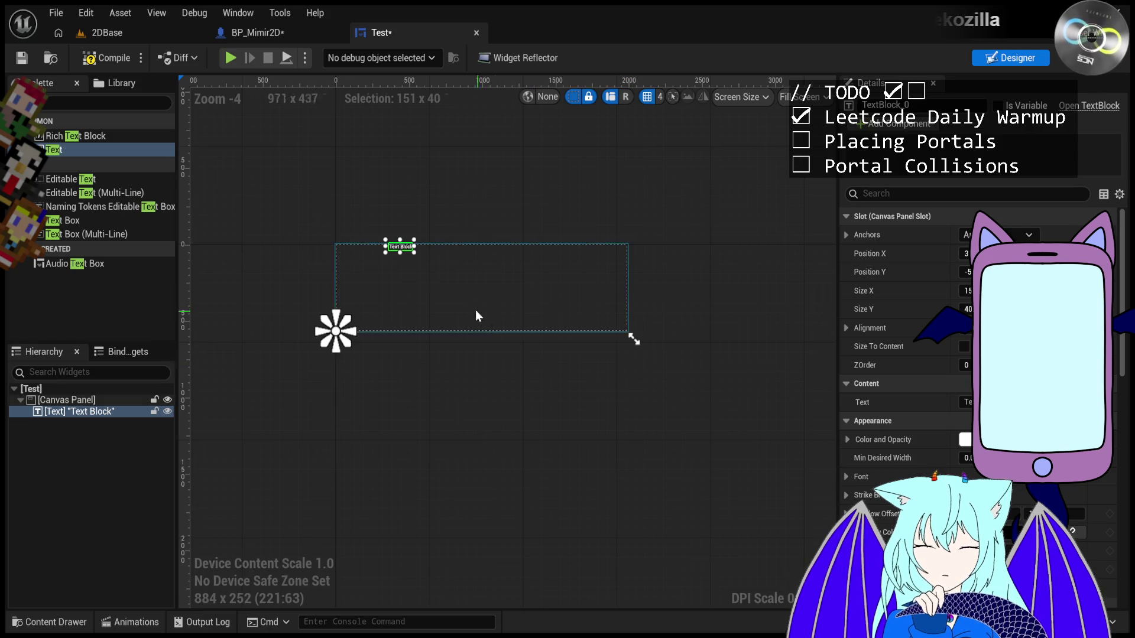
drag(400, 246, 395, 295)
mouse_move(633, 338)
mouse_down()
mouse_move(733, 481)
mouse_move(714, 470)
mouse_move(763, 500)
mouse_up()
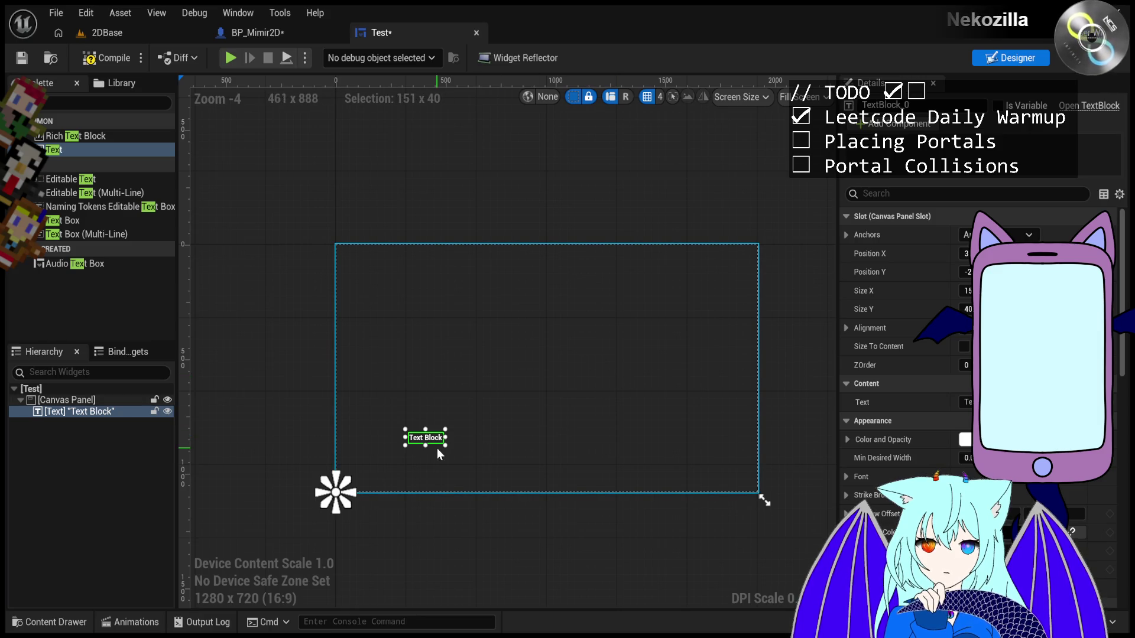
- Set the Text Block's Position X and Y to 0
click(993, 272)
text(0)
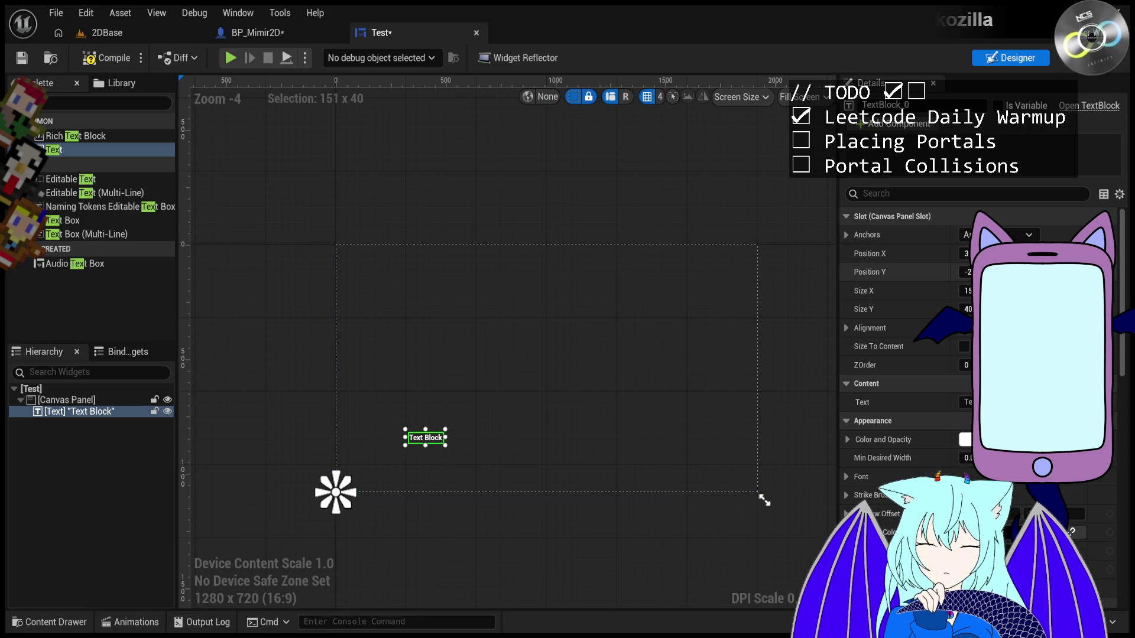
click(992, 253)
text(0)
key(Return)
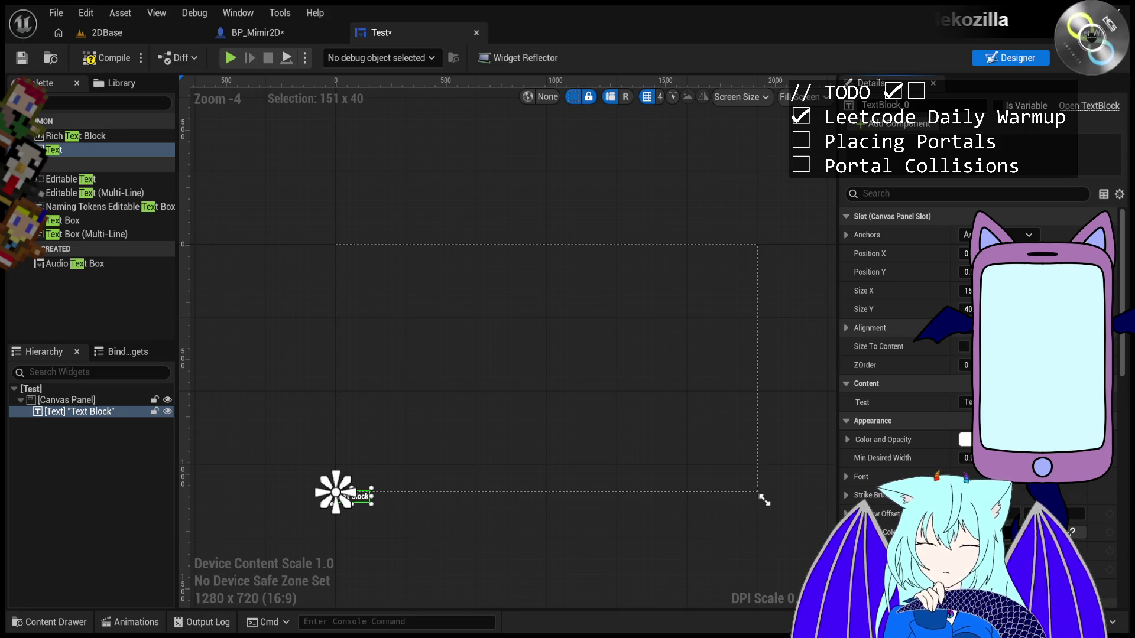
- Try the Center anchor, return to bottom-left, and place the Text Block up and right of the corner
scroll(425, 501, up, 4)
scroll(405, 479, up, 1)
scroll(405, 479, down, 2)
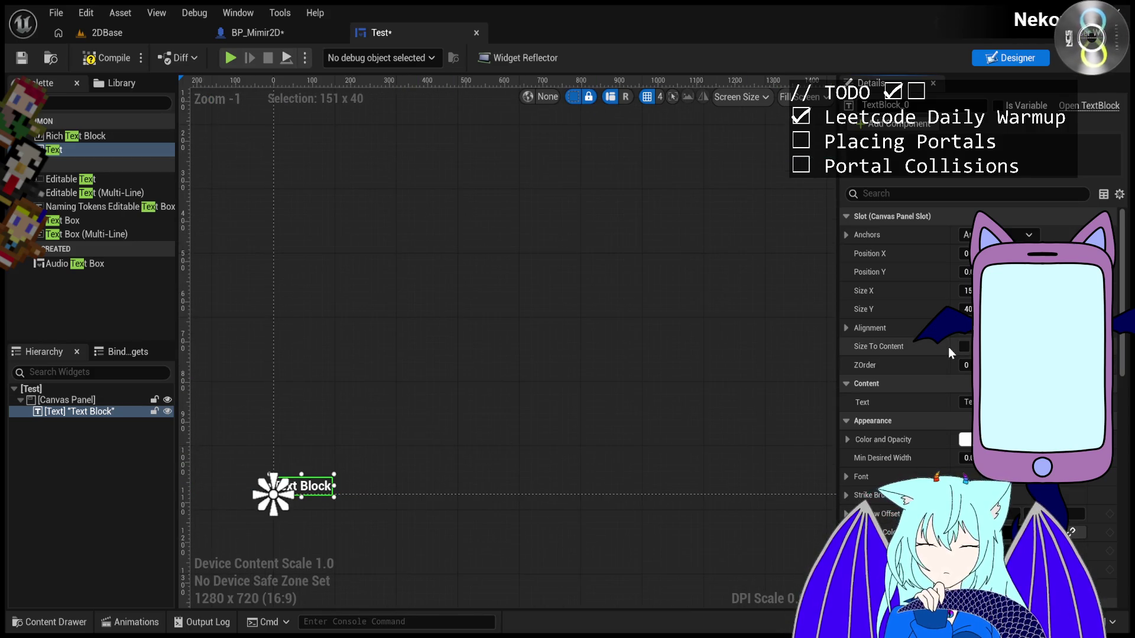
click(1005, 234)
click(1008, 304)
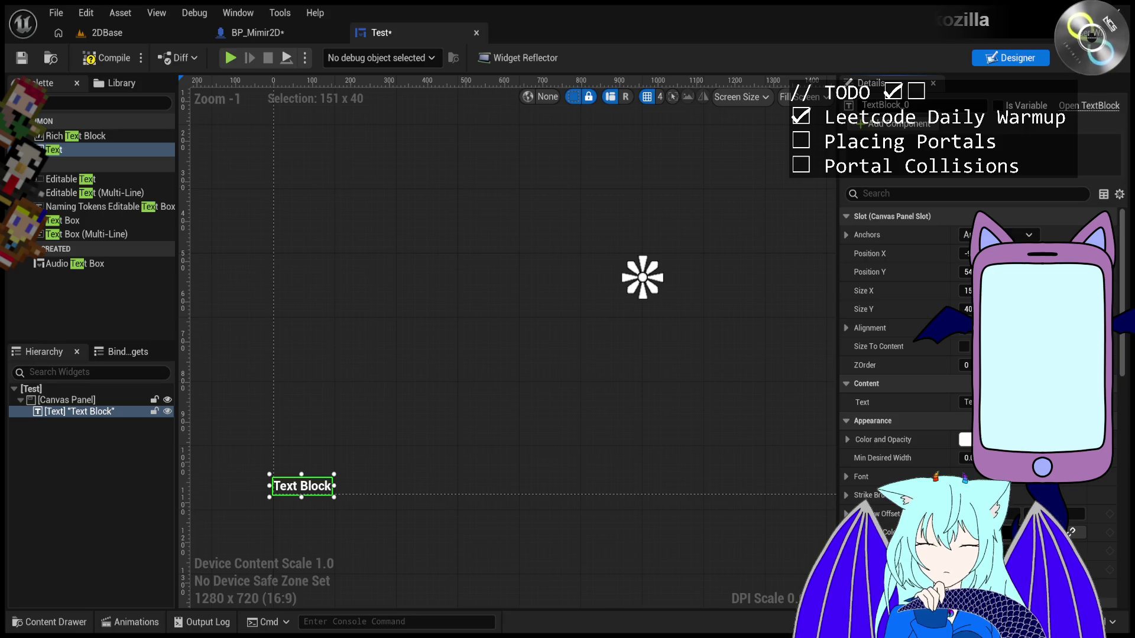
ctrl+click(981, 331)
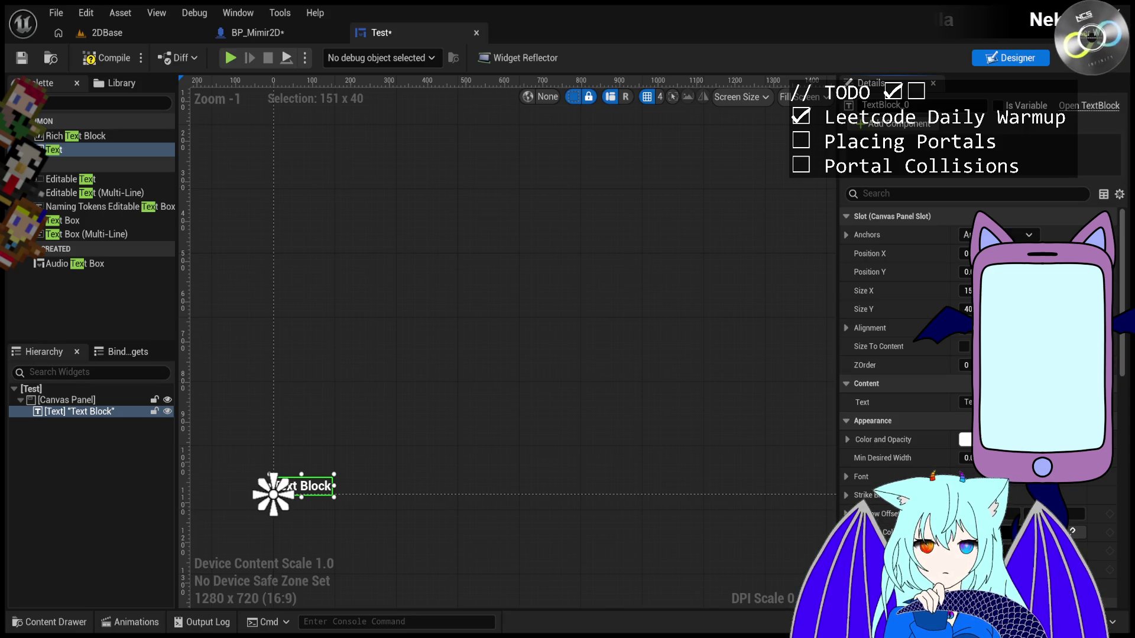
mouse_move(319, 484)
mouse_down()
mouse_move(499, 423)
mouse_move(413, 432)
mouse_move(437, 393)
mouse_move(426, 419)
mouse_move(313, 398)
mouse_move(331, 397)
mouse_move(337, 325)
mouse_move(312, 332)
mouse_move(410, 394)
mouse_move(335, 430)
mouse_move(343, 452)
mouse_move(308, 455)
mouse_move(457, 443)
mouse_move(388, 426)
mouse_move(405, 423)
mouse_move(367, 427)
mouse_move(467, 413)
mouse_up()
scroll(301, 399, down, 1)
scroll(296, 396, down, 5)
scroll(342, 382, up, 5)
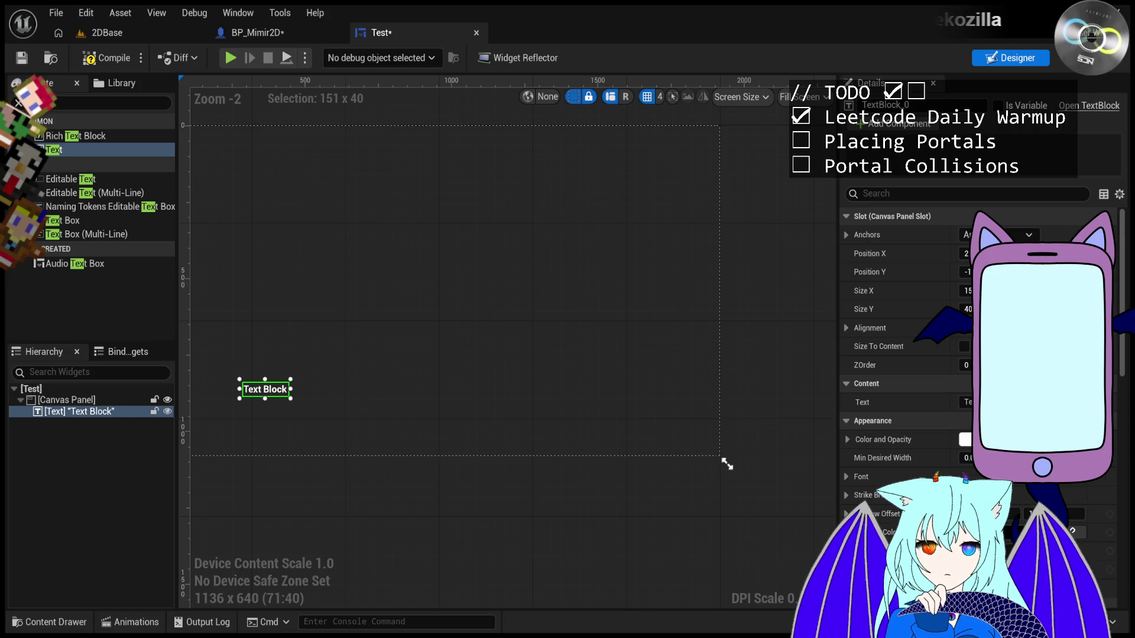
- Enable Size To Content on the Text Block, test a preview size, then delete the Text Block
click(964, 346)
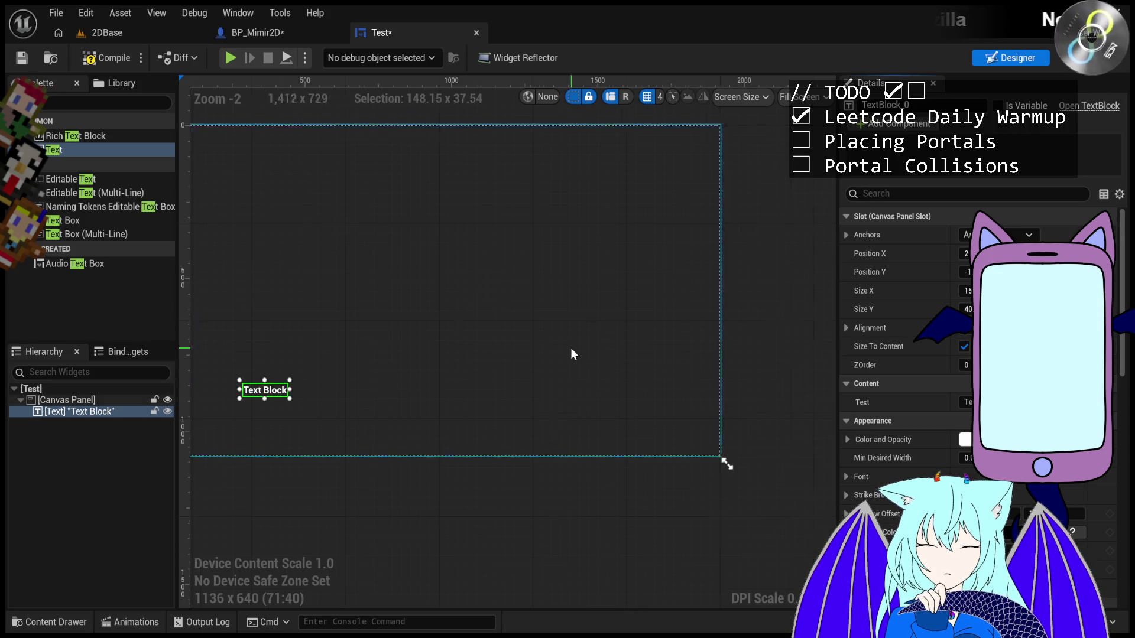
scroll(591, 354, down, 3)
mouse_move(659, 418)
mouse_down()
mouse_move(414, 417)
mouse_move(540, 414)
mouse_move(498, 423)
mouse_move(558, 428)
mouse_move(477, 413)
mouse_move(551, 402)
mouse_move(420, 385)
mouse_move(656, 413)
mouse_up()
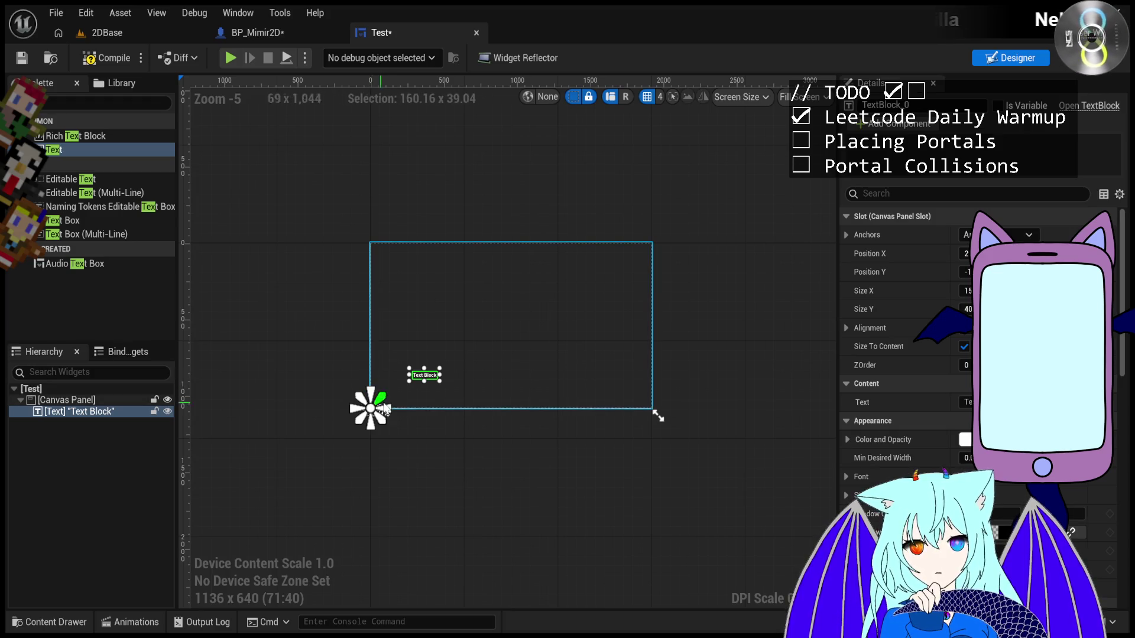
scroll(408, 379, up, 2)
key(Delete)
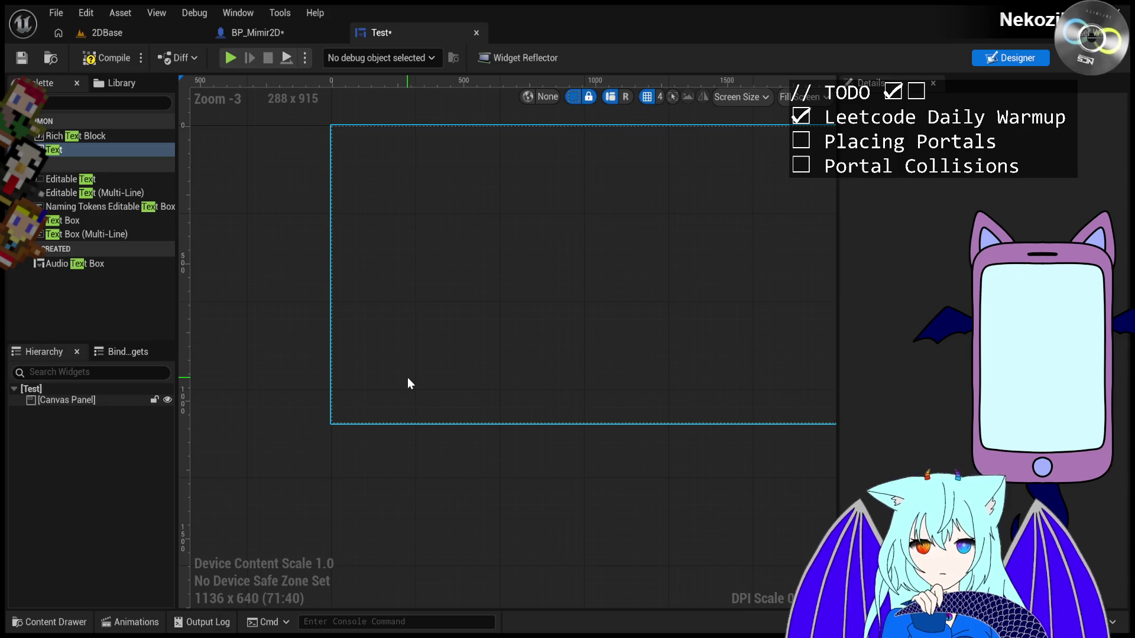
- Clear the Palette search and drag an Image widget onto the canvas
click(75, 106)
key(ctrl+a)
key(BackSpace)
scroll(66, 210, down, 10)
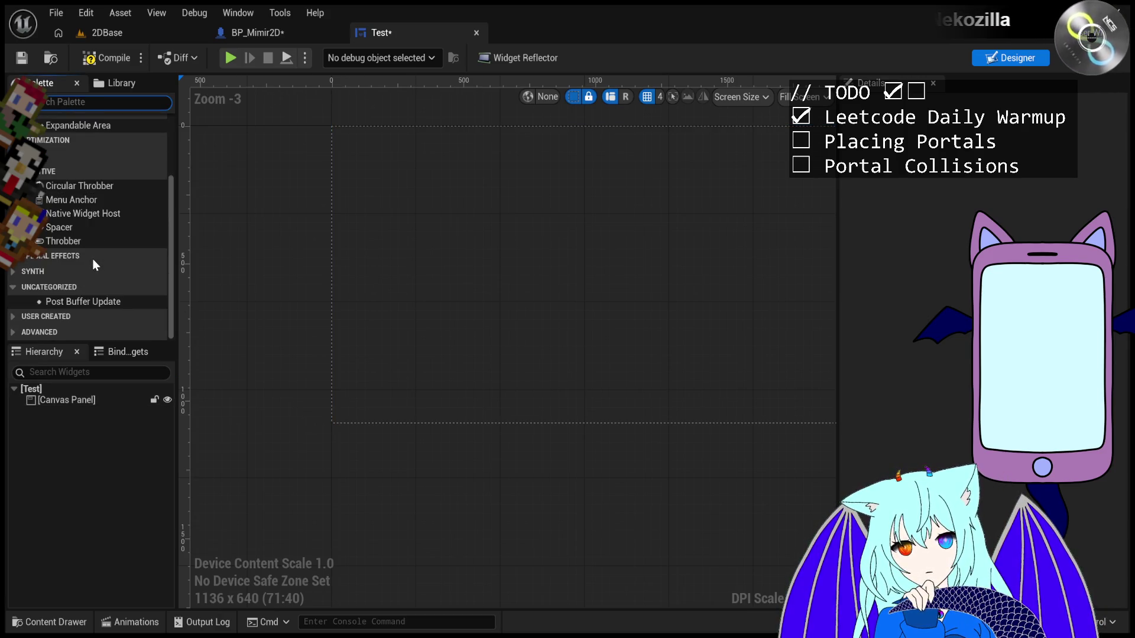
scroll(92, 258, up, 10)
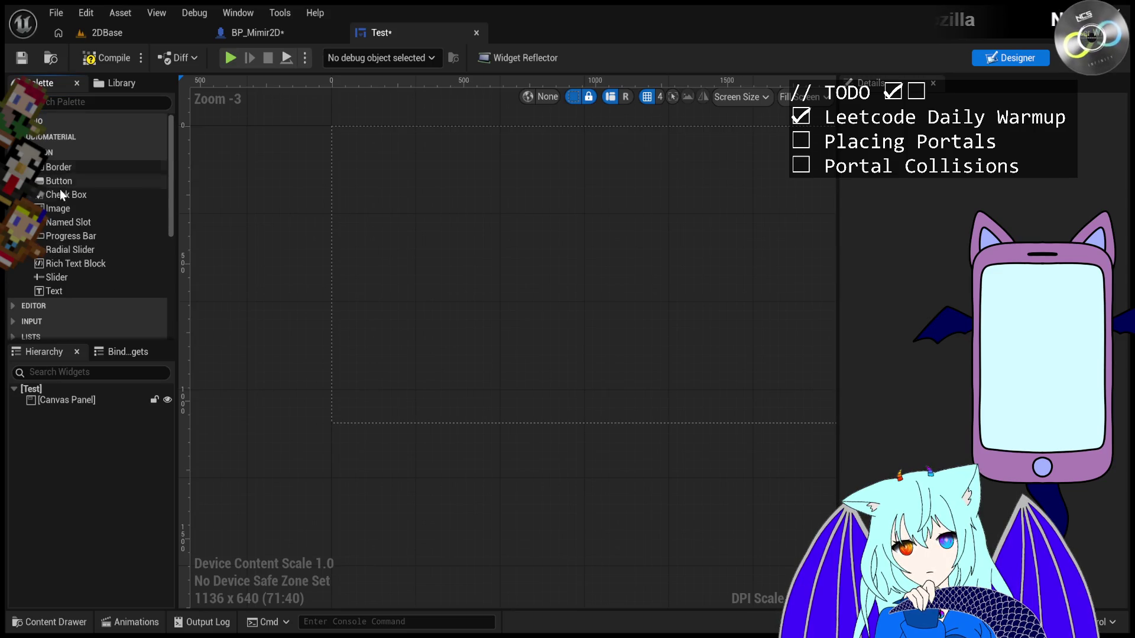
mouse_move(76, 208)
mouse_down()
mouse_move(527, 248)
mouse_move(519, 259)
mouse_up()
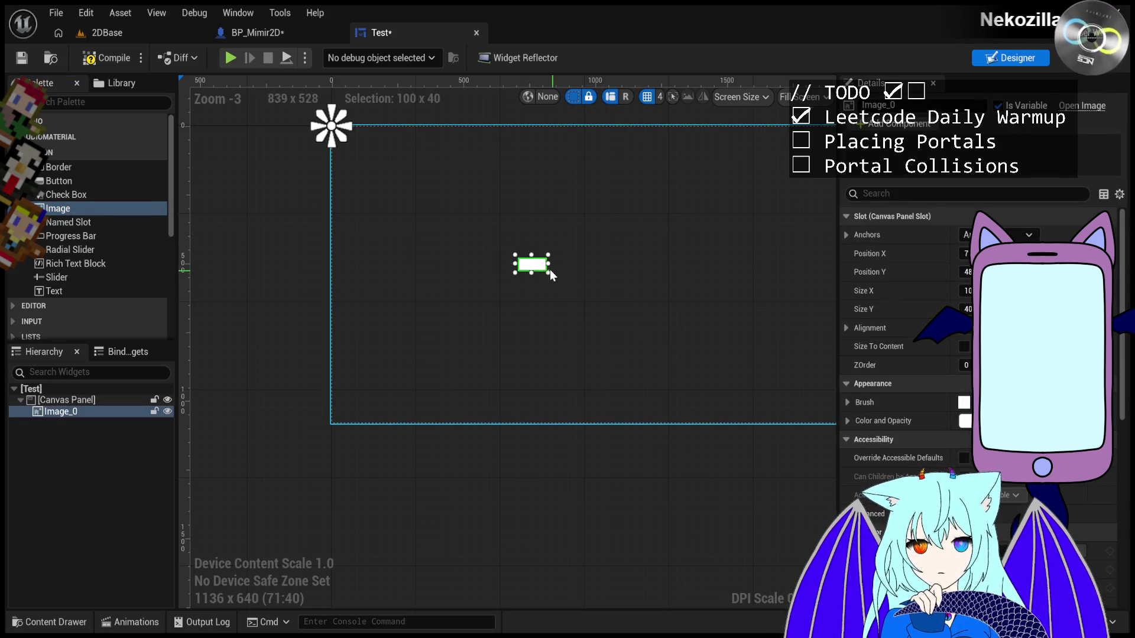
mouse_move(547, 273)
mouse_down()
mouse_move(585, 272)
mouse_move(593, 302)
mouse_move(557, 294)
mouse_up()
- Set the Image's Size X and Size Y to 50
click(966, 290)
text(50)
key(Return)
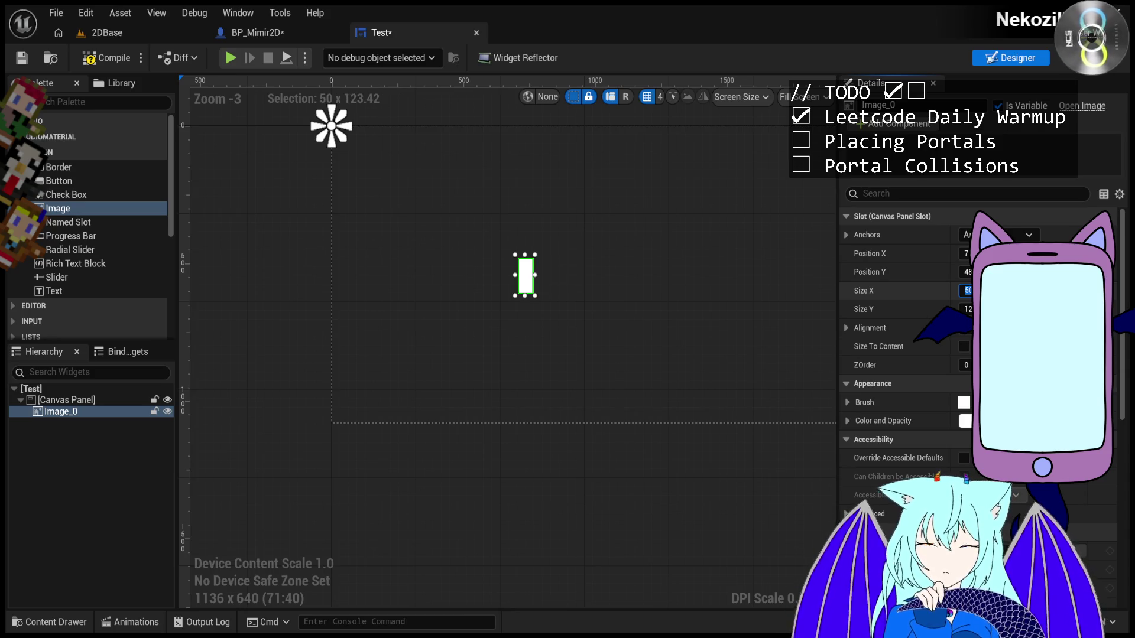
key(Tab)
text(50)
key(Return)
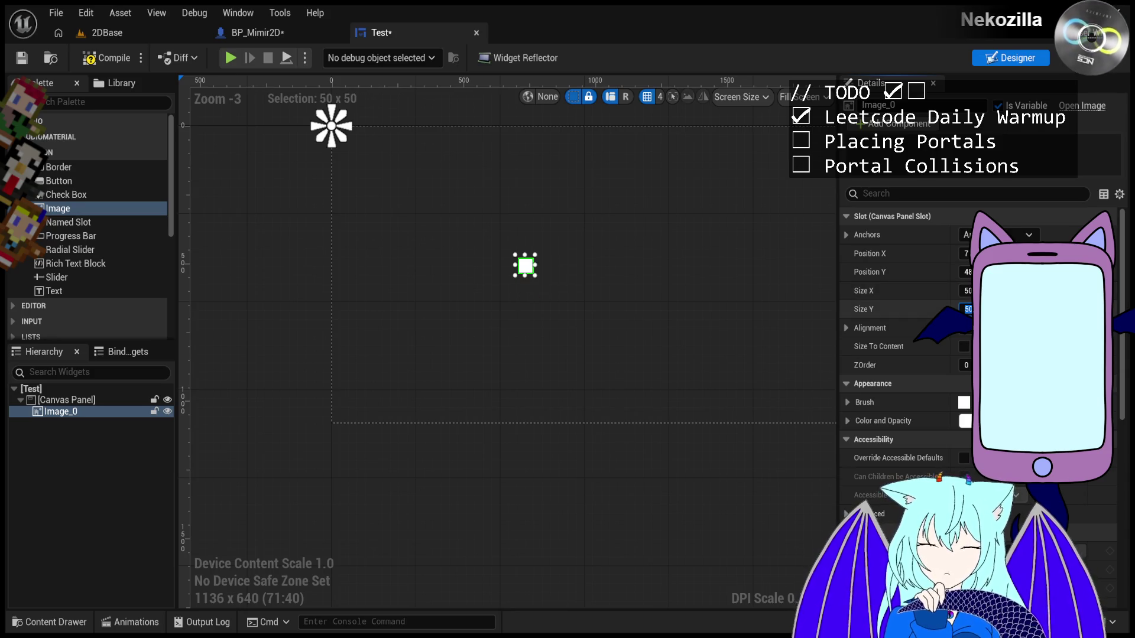
- Anchor the Image to the centre and zero its position to 0, 0
click(1005, 235)
click(1034, 331)
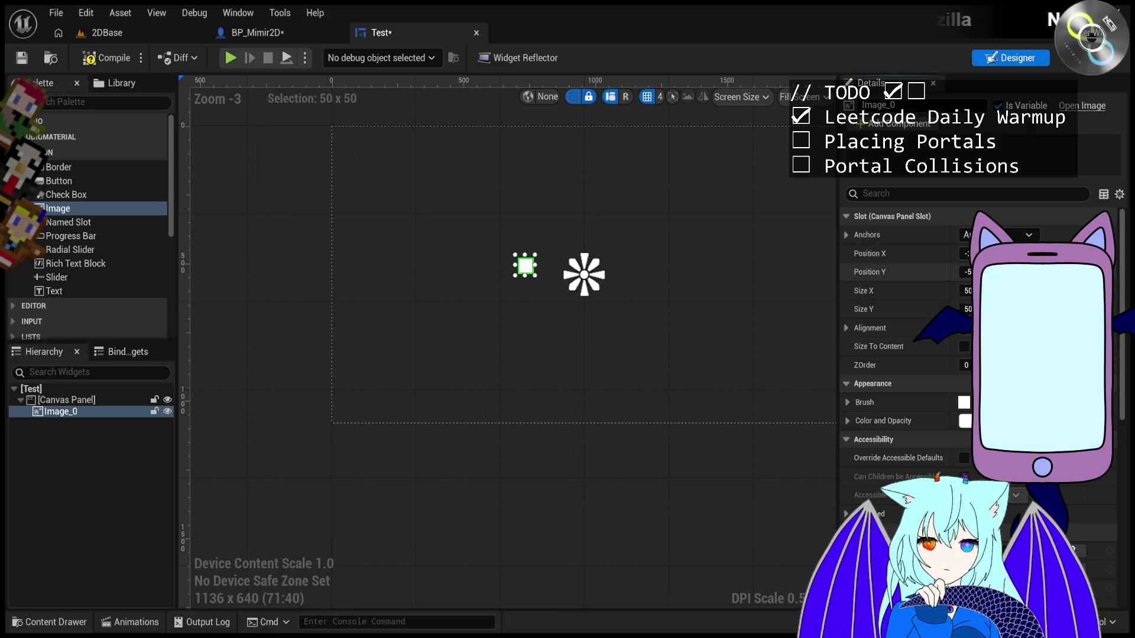
click(1102, 253)
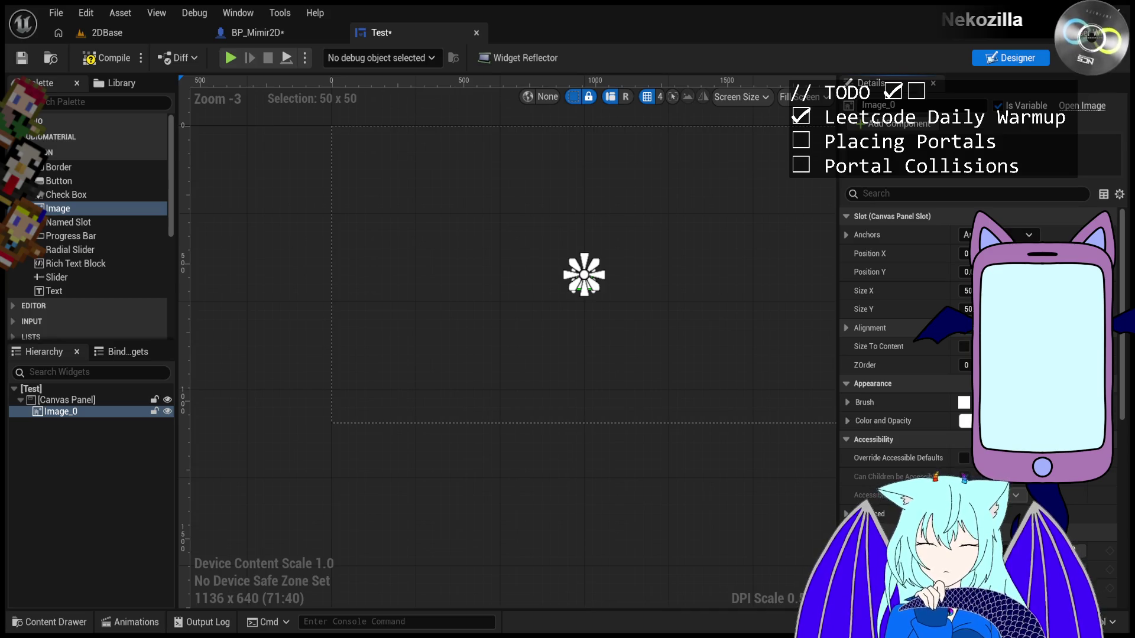
- Drag the preview through several screen sizes, ending at 1280 x 720 with Image_0 still centred
scroll(611, 281, up, 5)
scroll(609, 282, down, 5)
scroll(532, 290, down, 3)
mouse_move(633, 350)
mouse_down()
mouse_move(453, 349)
mouse_move(484, 347)
mouse_move(516, 246)
mouse_move(534, 245)
mouse_move(624, 348)
mouse_move(654, 360)
mouse_up()
scroll(598, 310, up, 4)
scroll(481, 275, down, 2)
click(455, 264)
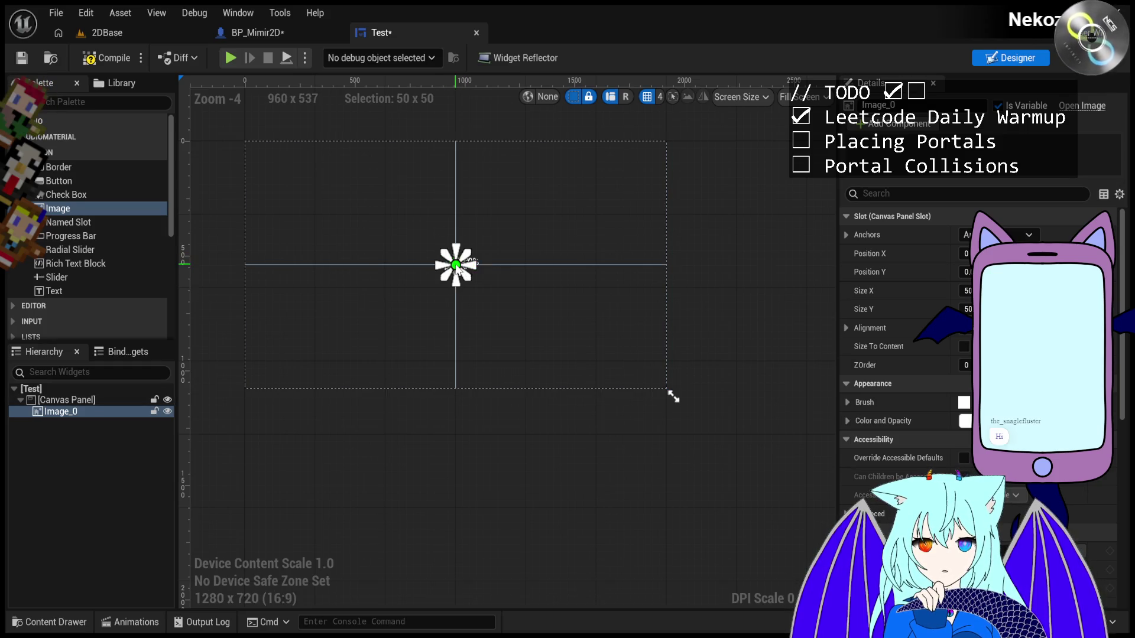
drag(459, 270, 465, 274)
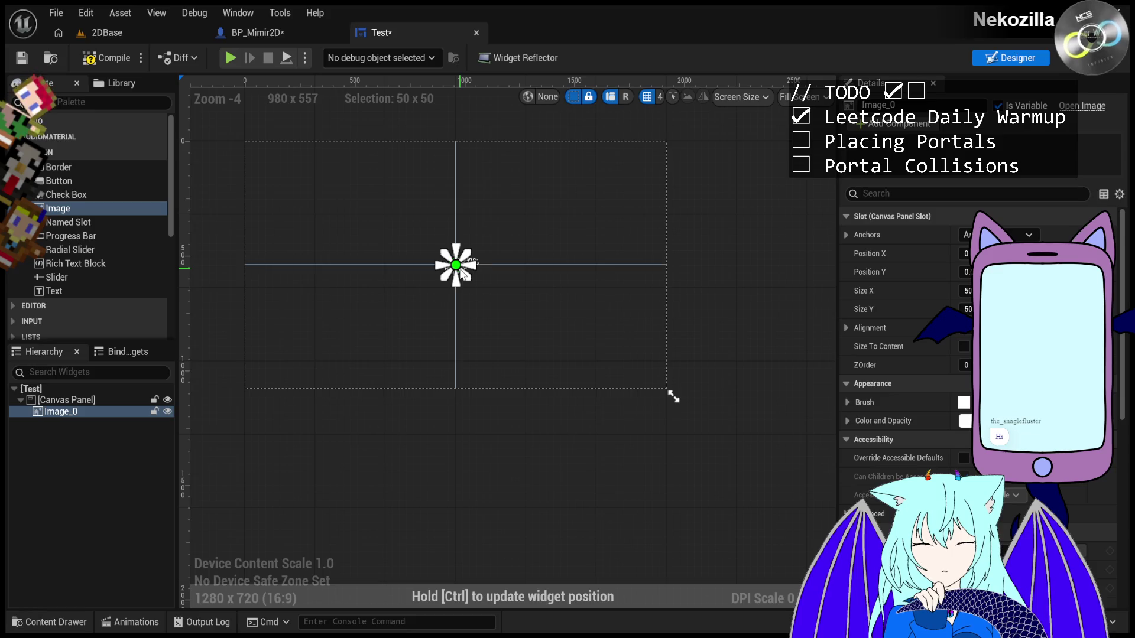
drag(463, 273, 463, 273)
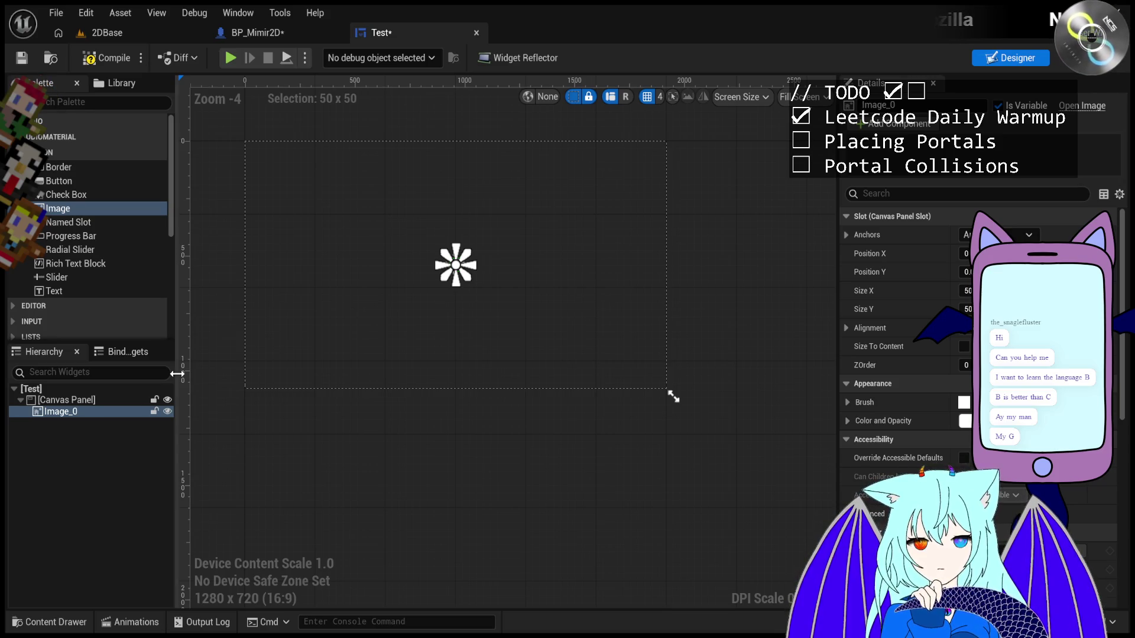
- Zoom to +17 on the Image and pan to confirm its 50% / 50% centre anchor
scroll(440, 262, up, 9)
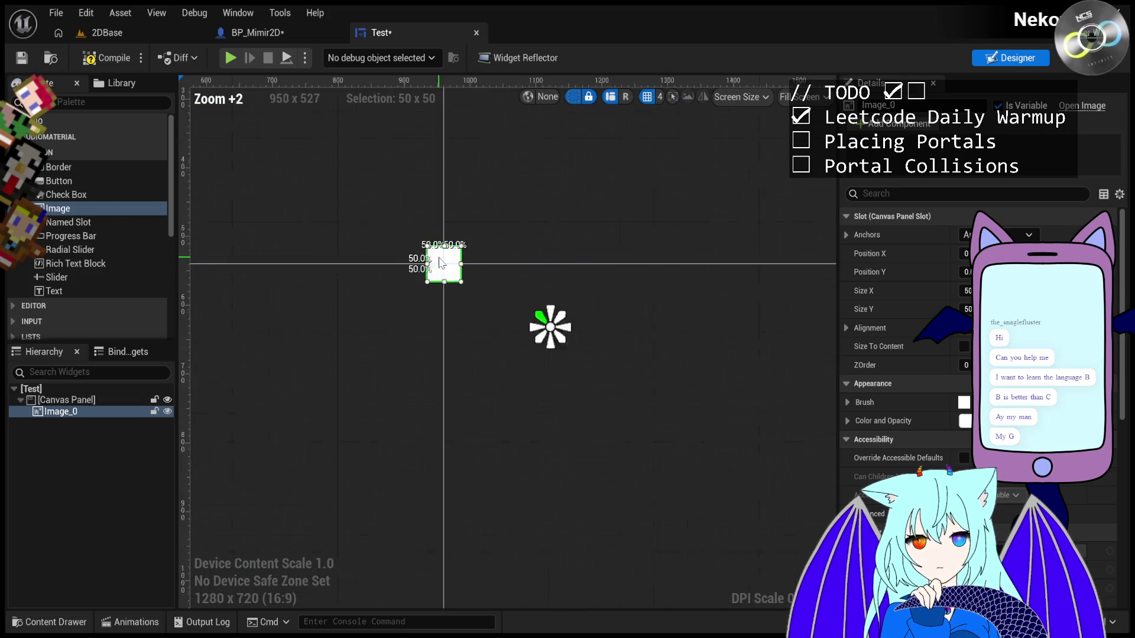
scroll(440, 262, down, 7)
scroll(438, 260, down, 5)
scroll(432, 193, up, 3)
scroll(482, 349, down, 1)
scroll(482, 349, up, 2)
scroll(506, 396, down, 1)
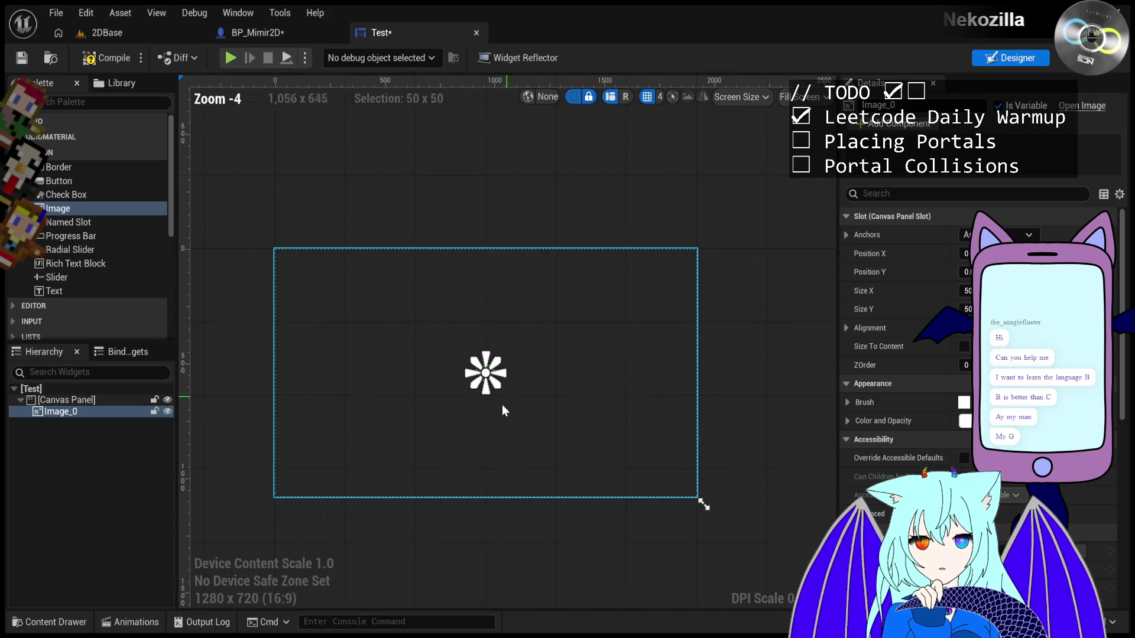
scroll(481, 429, up, 1)
mouse_move(466, 438)
mouse_down()
mouse_move(507, 414)
mouse_move(490, 454)
mouse_move(496, 400)
mouse_move(457, 354)
mouse_up()
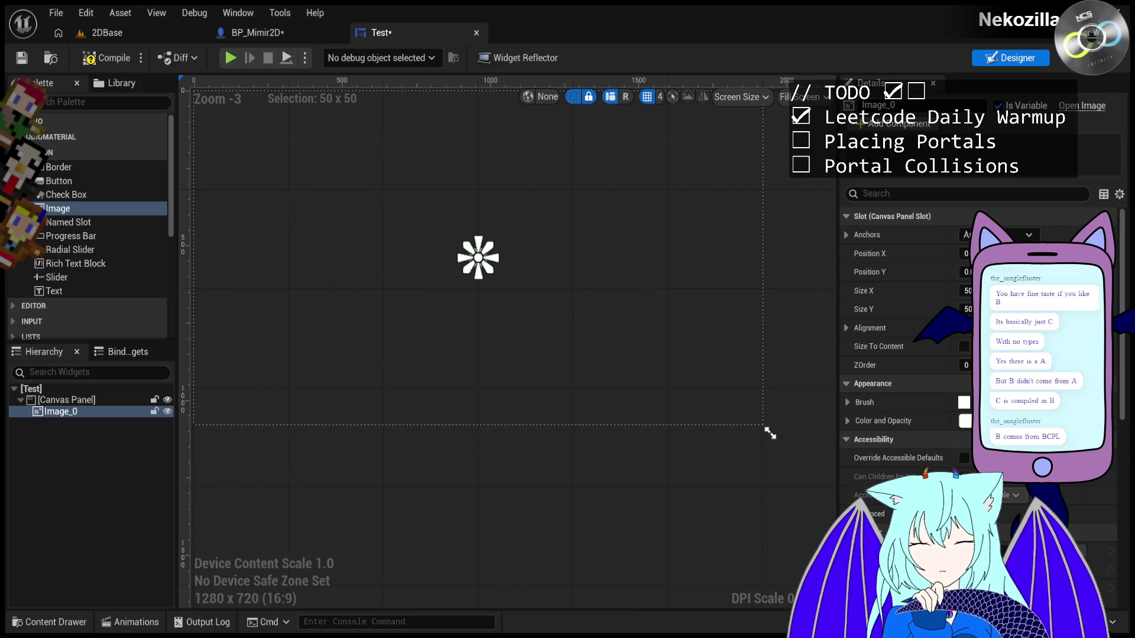
scroll(488, 276, up, 15)
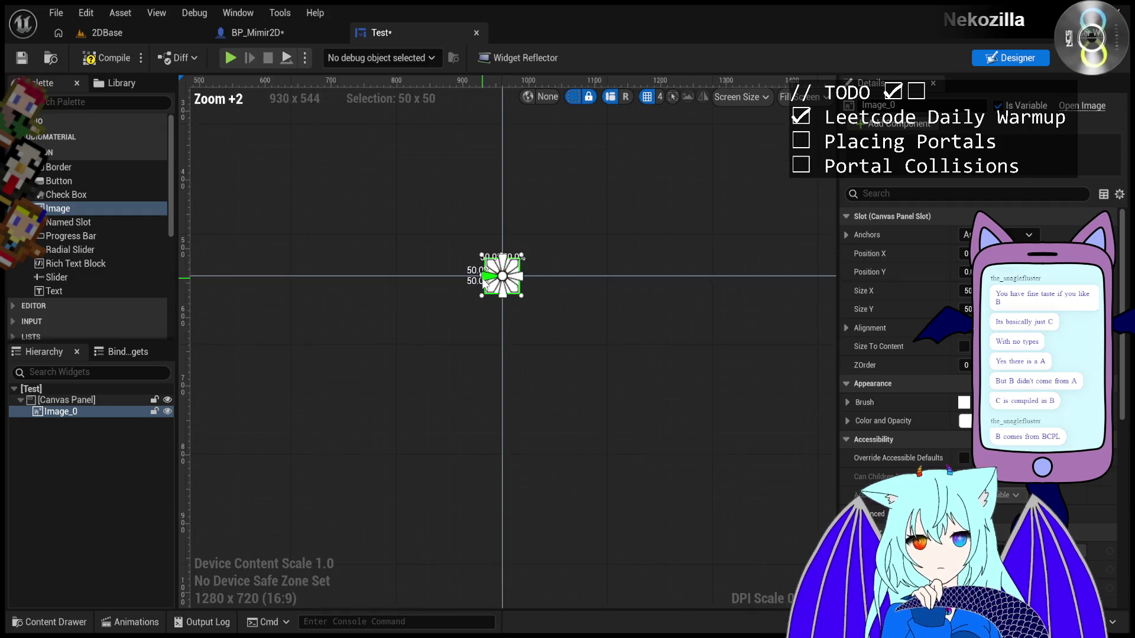
scroll(489, 275, up, 5)
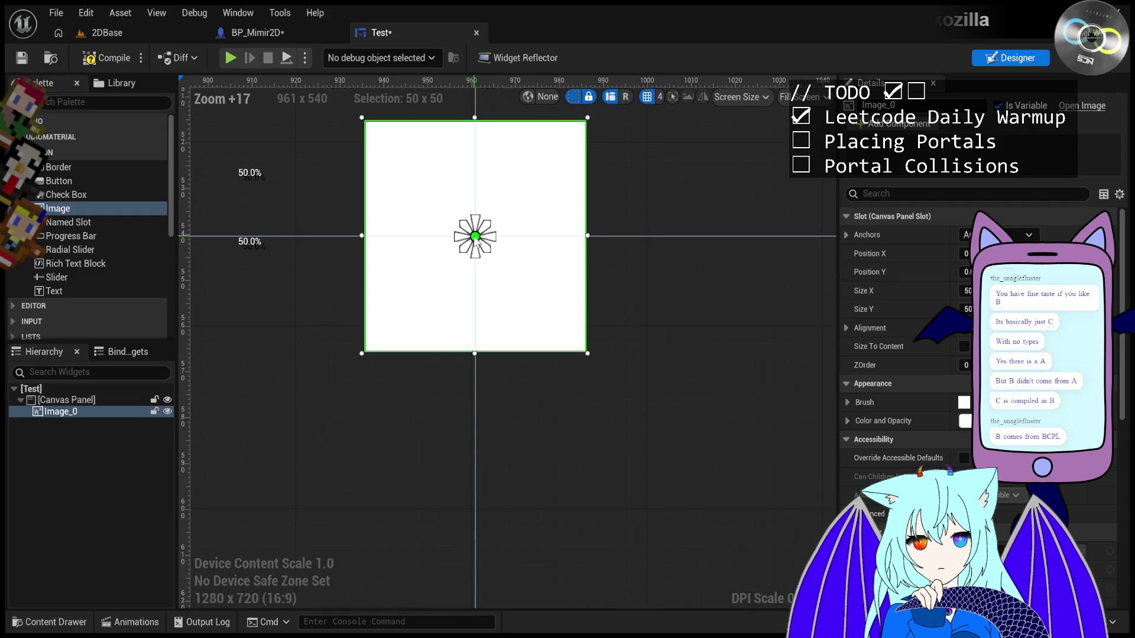
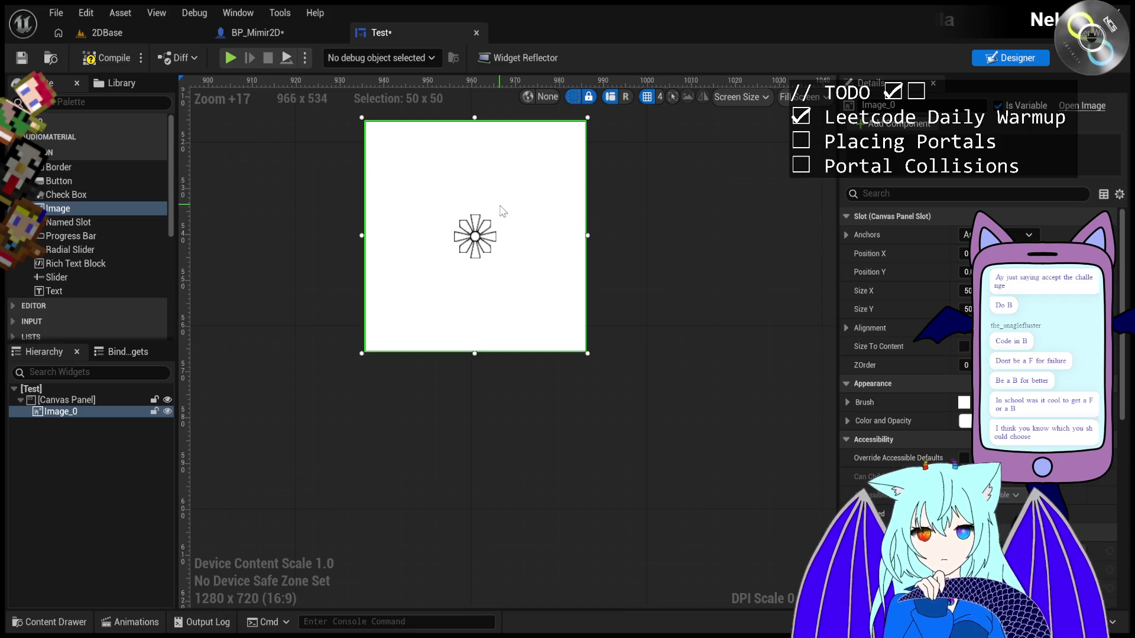
- Zoom the Test canvas out to fit, compile the widget, and glance at BP_Mimir2D
scroll(581, 229, down, 4)
scroll(581, 229, down, 2)
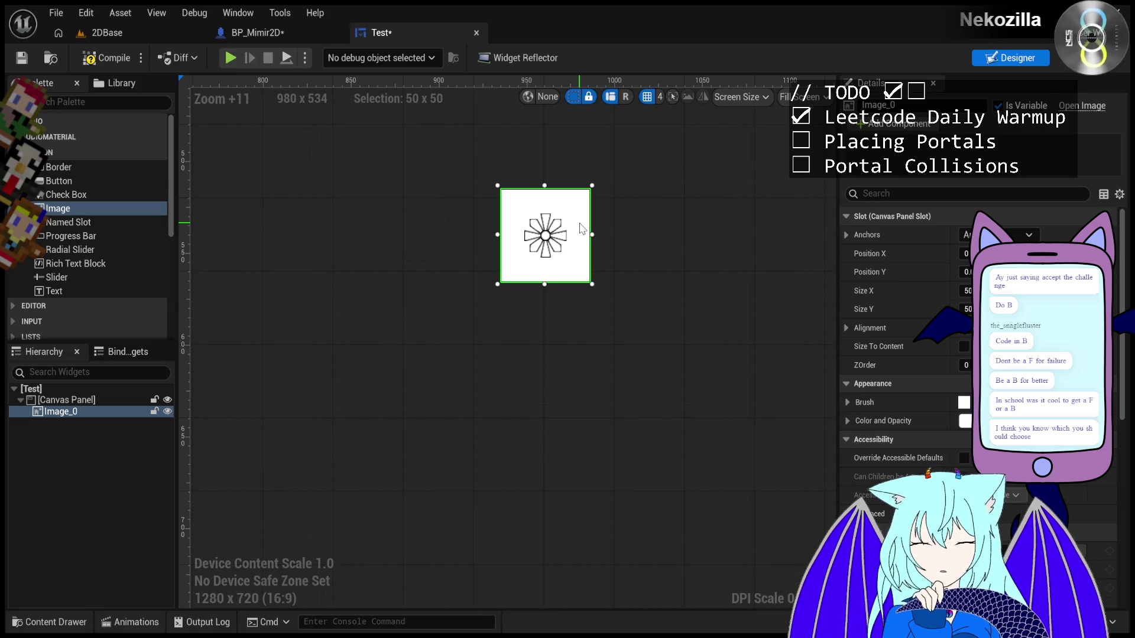
scroll(581, 228, down, 12)
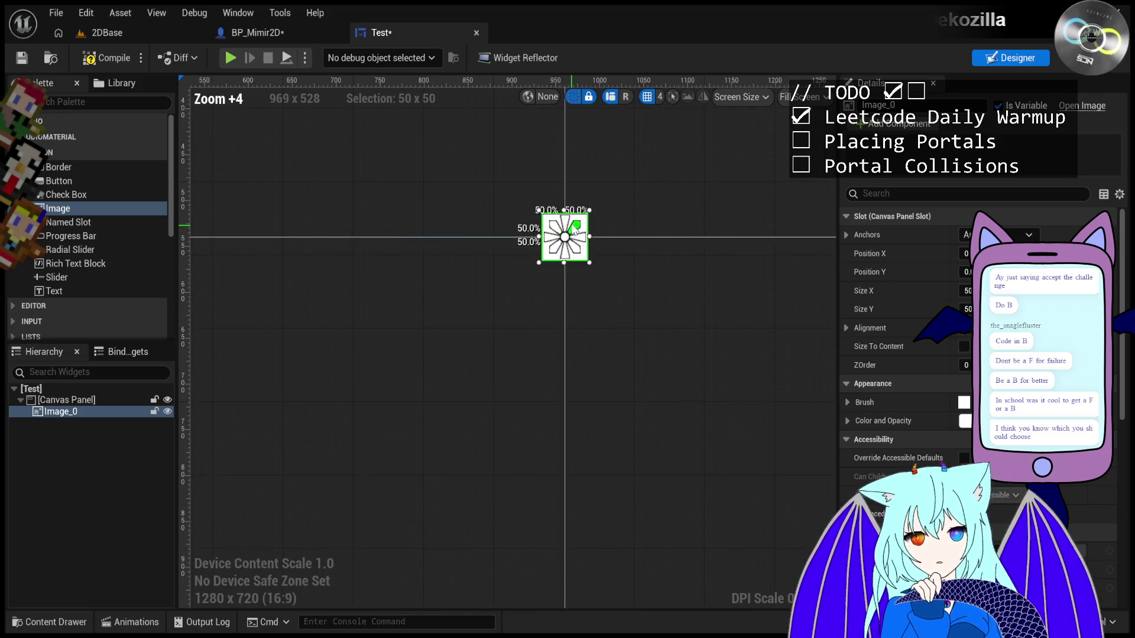
scroll(562, 246, up, 1)
scroll(562, 246, down, 4)
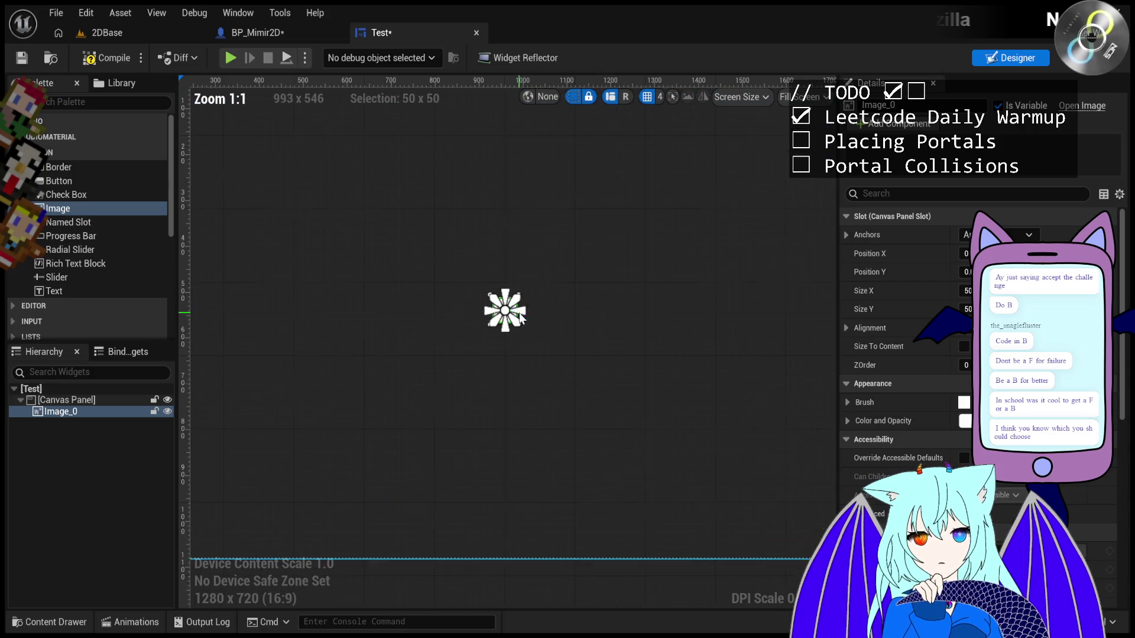
click(112, 58)
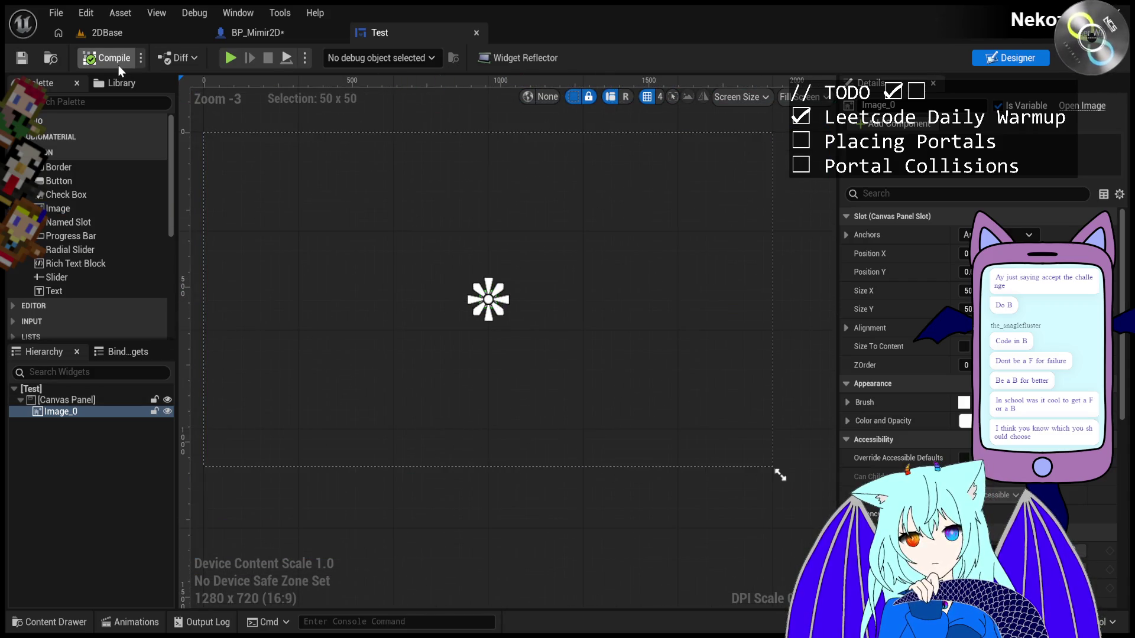
click(258, 33)
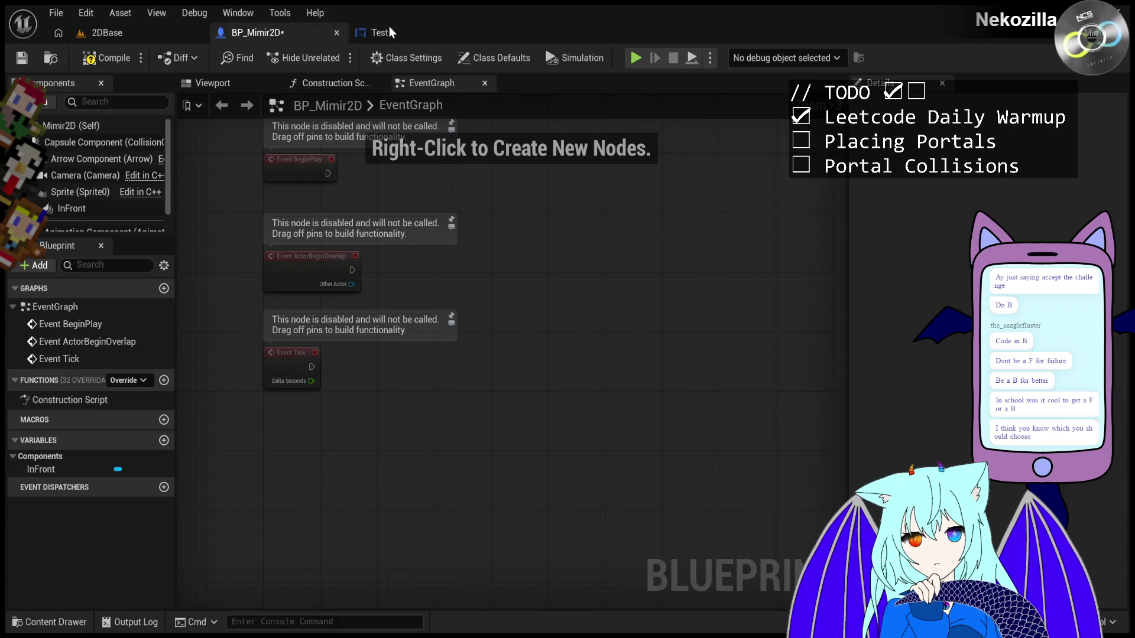
click(400, 35)
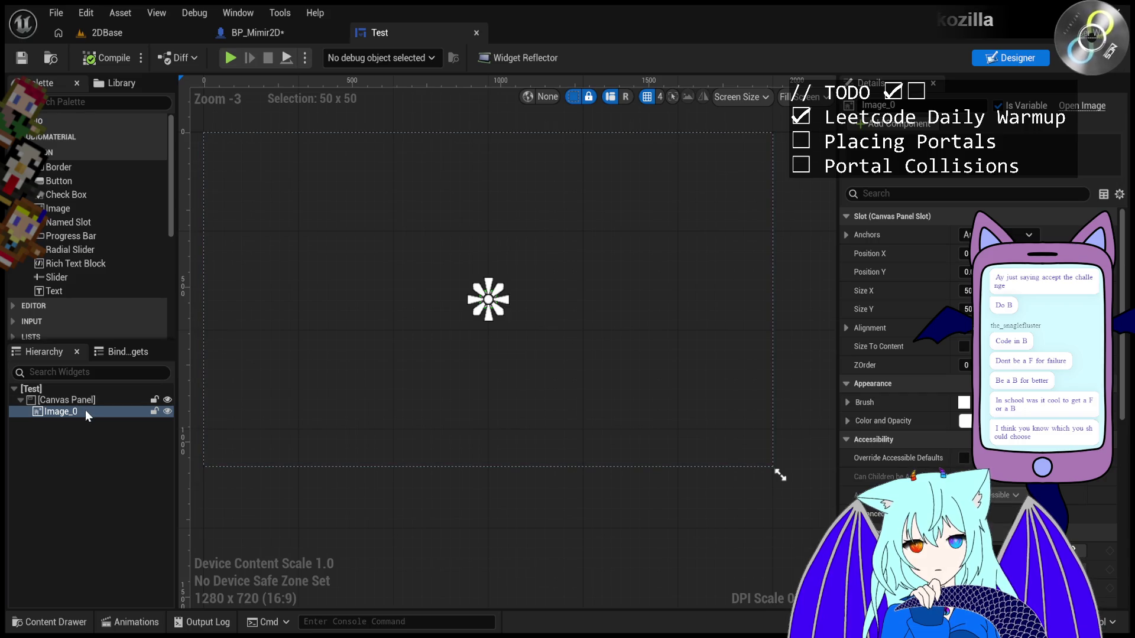
- Place a Text Block below the image and bind its Text to a new GetText function
drag(93, 289, 418, 366)
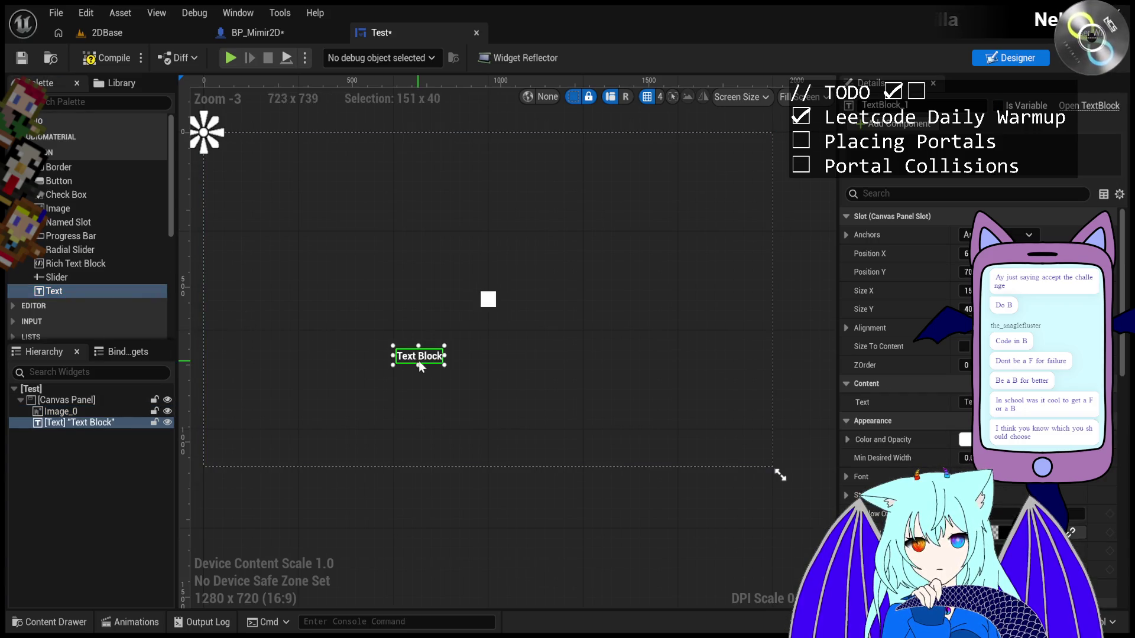
click(965, 402)
click(1064, 401)
click(1064, 419)
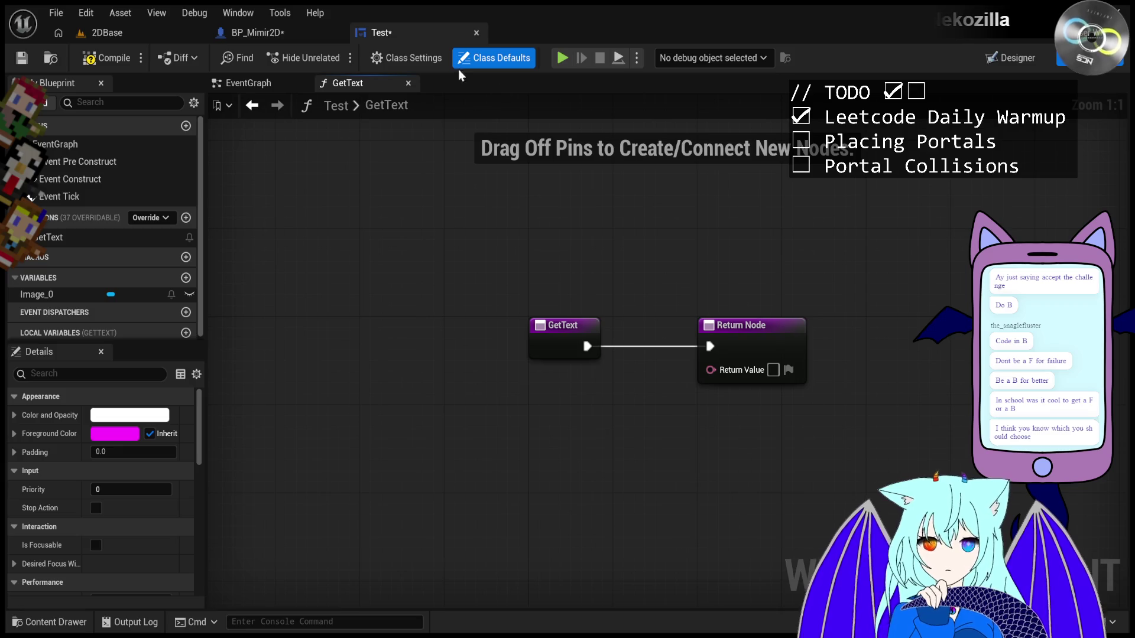
click(476, 32)
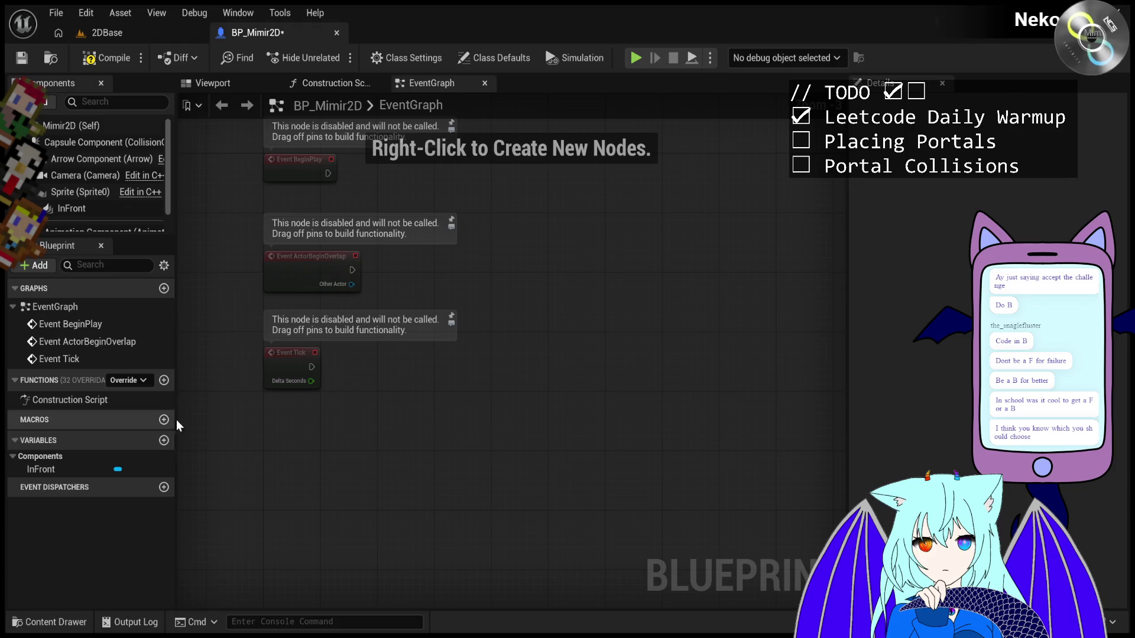
click(146, 33)
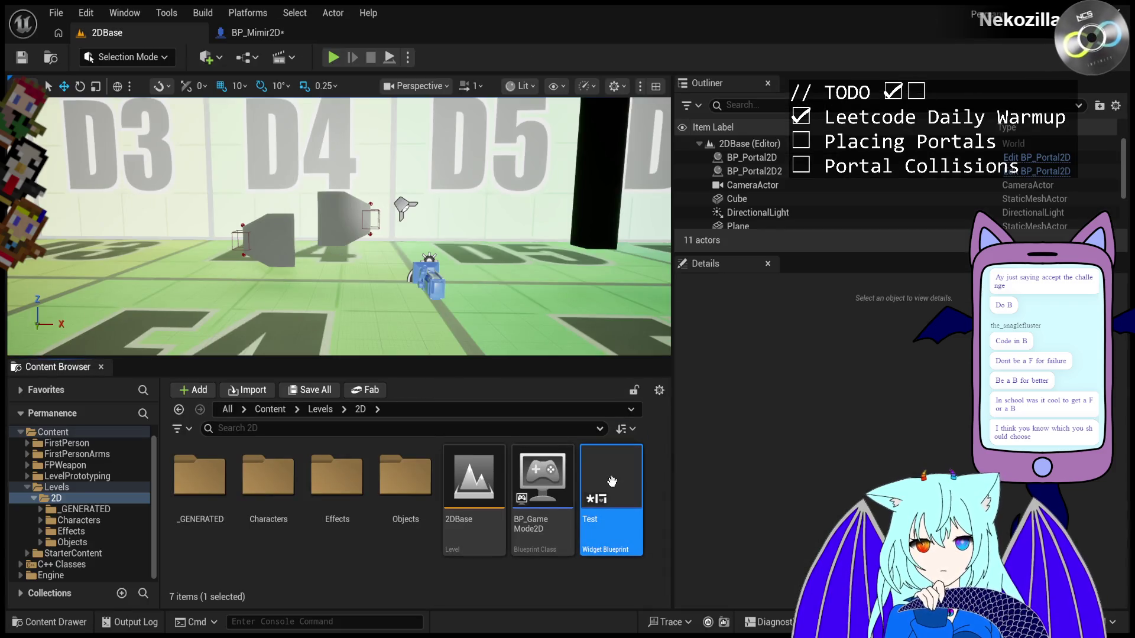
double_click(603, 477)
click(442, 409)
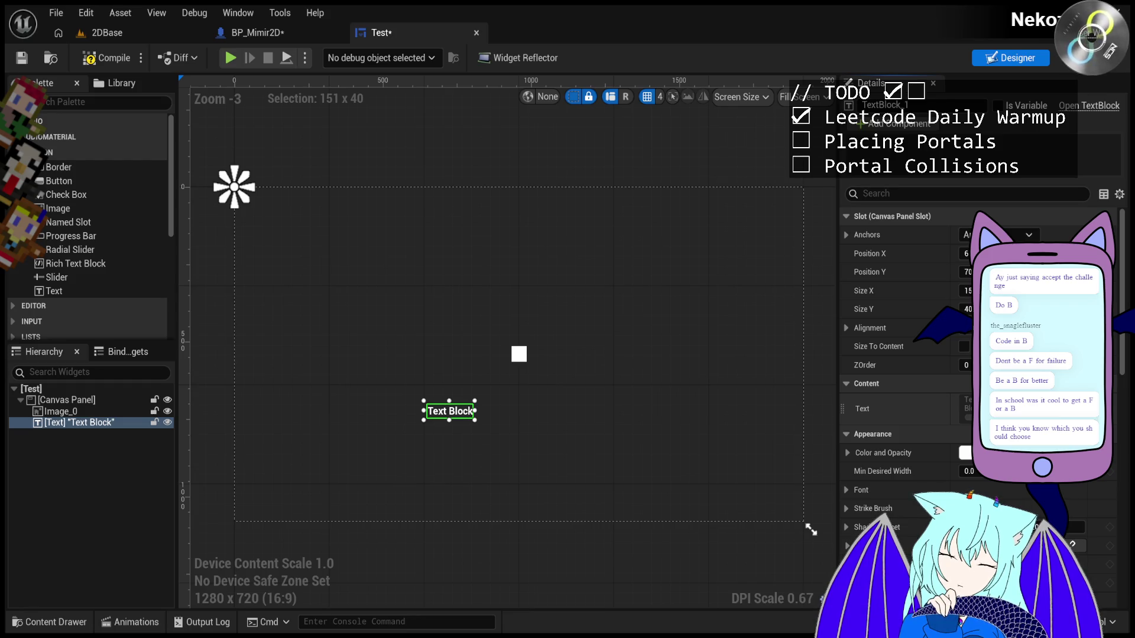
scroll(1114, 455, down, 5)
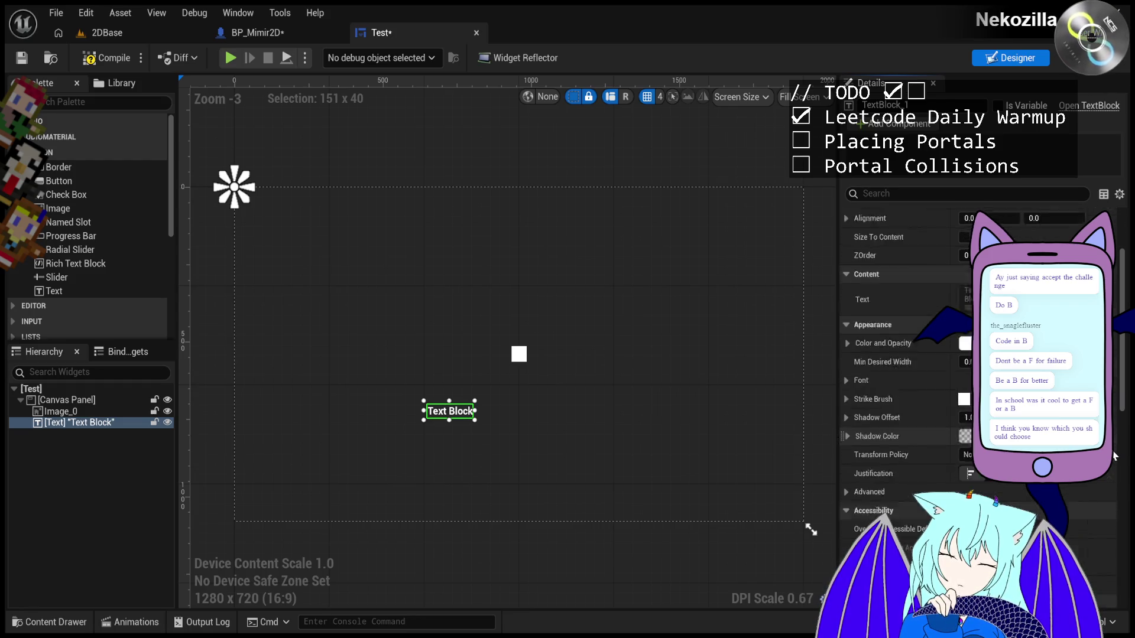
scroll(1114, 456, up, 4)
scroll(1114, 456, up, 1)
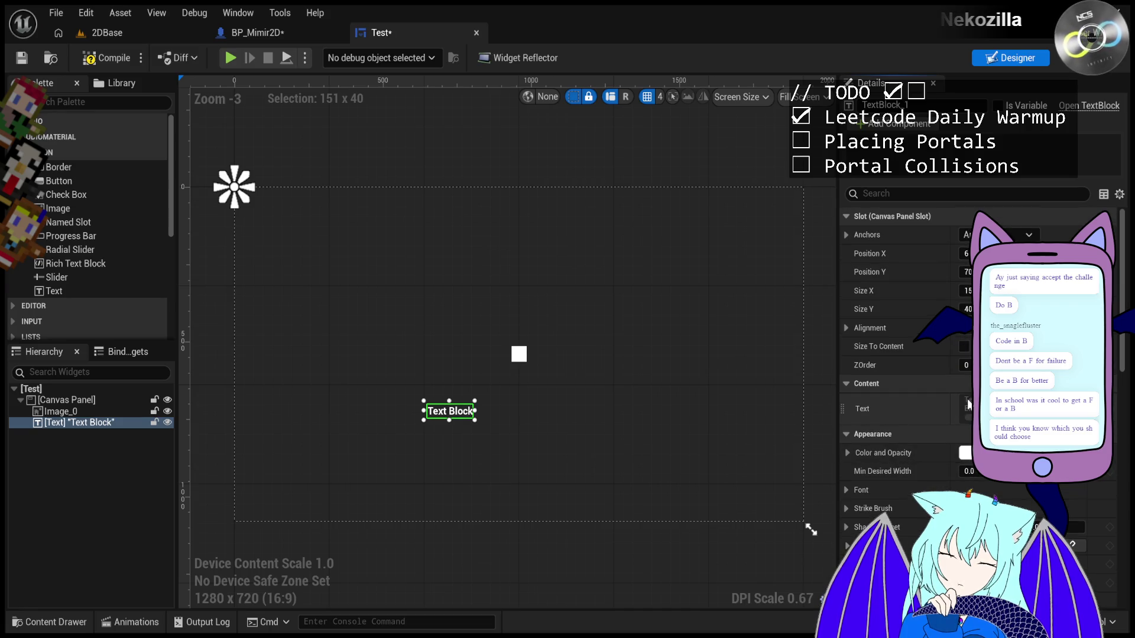
click(1100, 423)
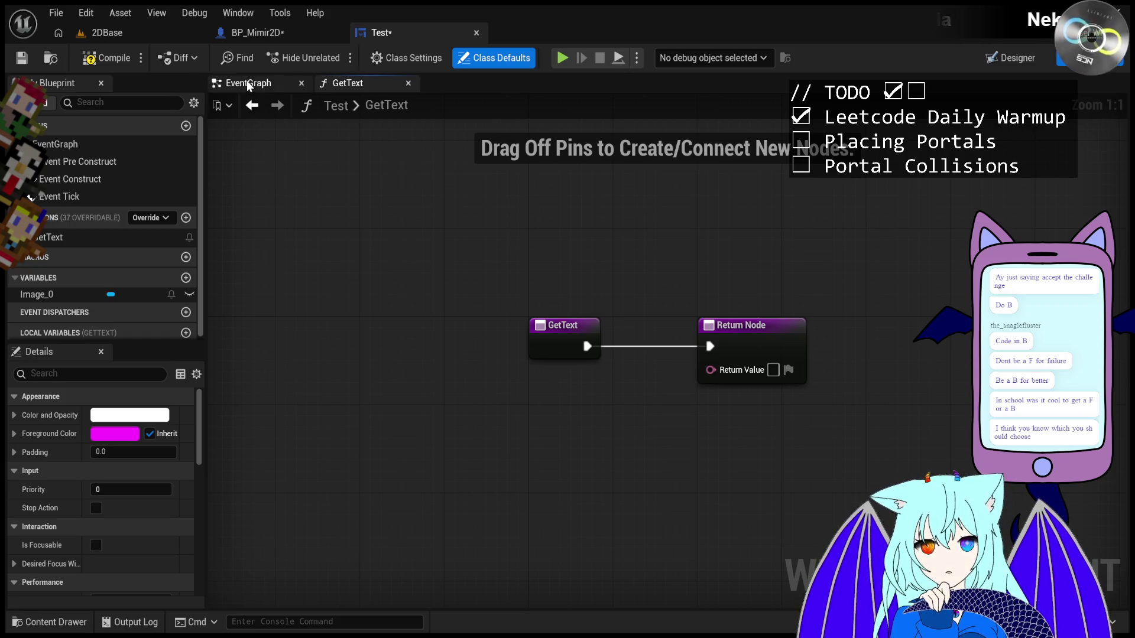
- Delete the GetText and Return nodes, then undo until the GetText function is gone
drag(474, 250, 842, 438)
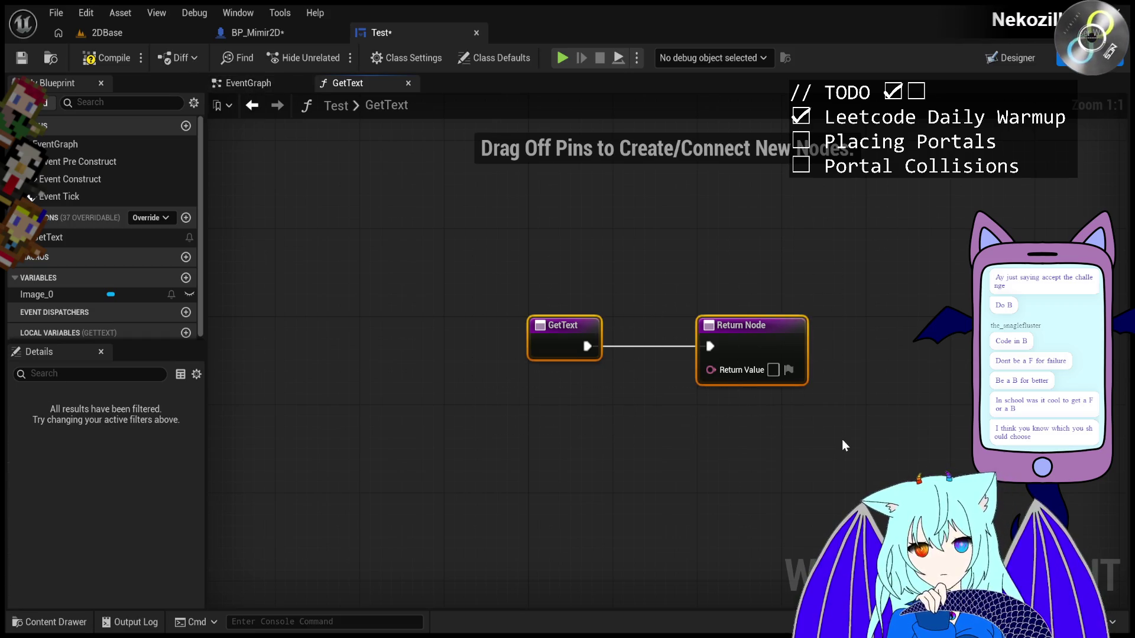
key(Delete)
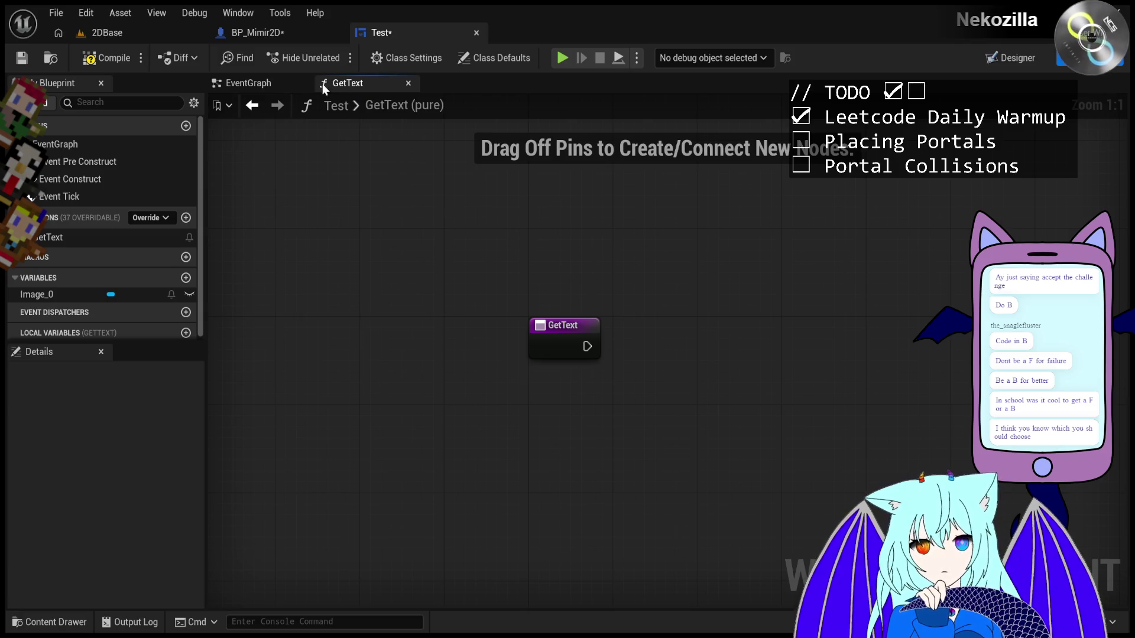
click(250, 83)
click(351, 85)
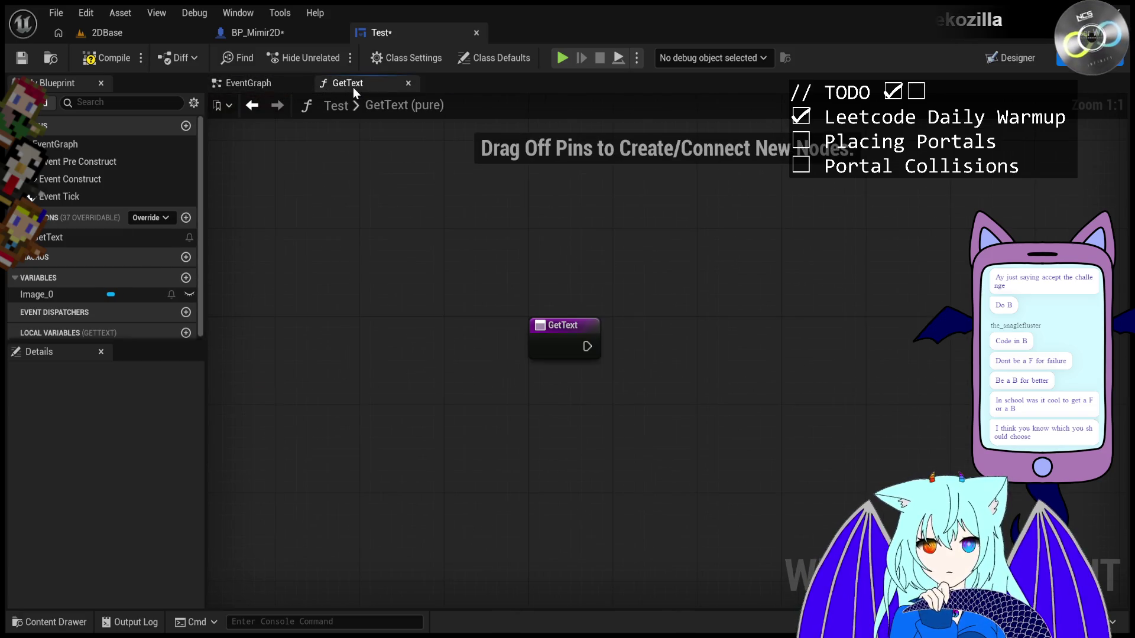
key(ctrl+z)
key(ctrl+z)
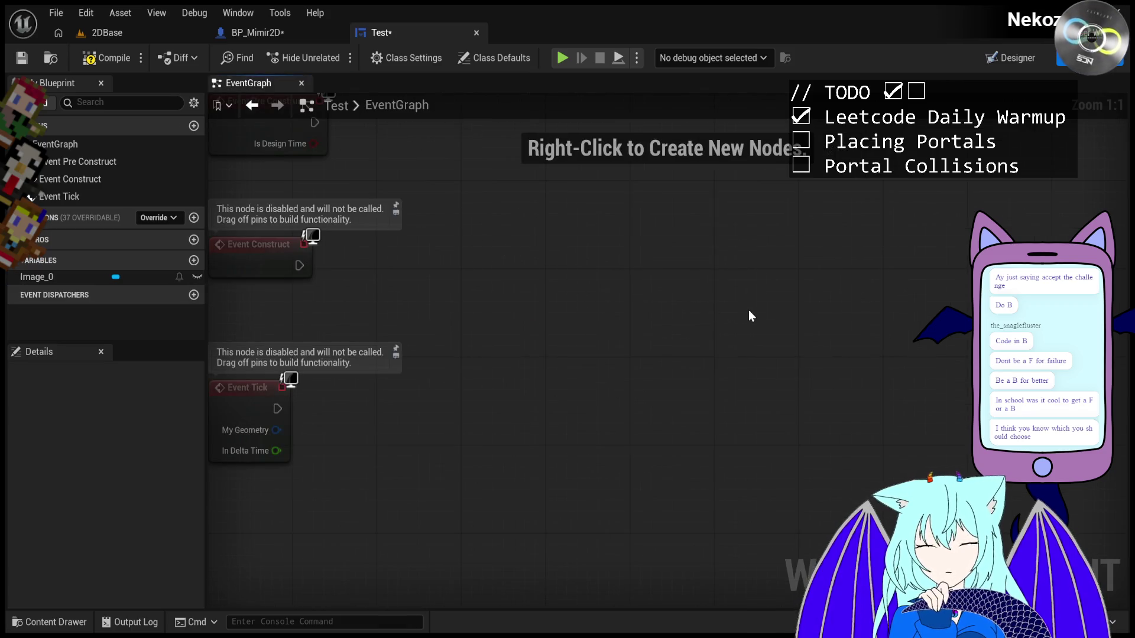
- Cycle through the BP_Mimir2D, 2DBase and Test editors
scroll(562, 283, down, 5)
scroll(550, 278, up, 4)
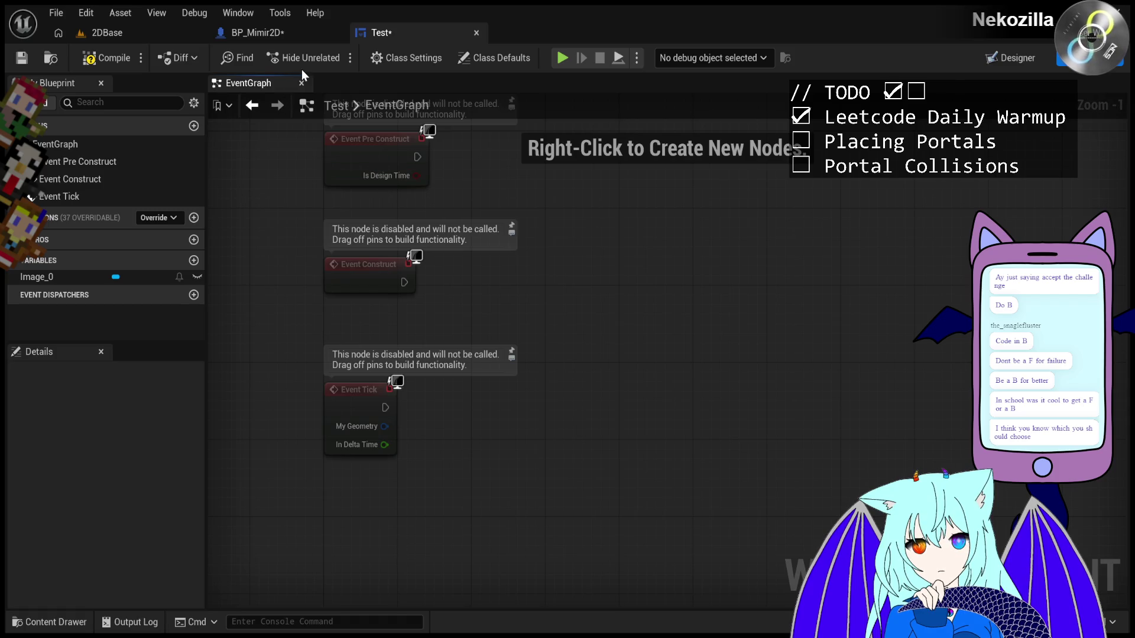
click(257, 33)
click(106, 33)
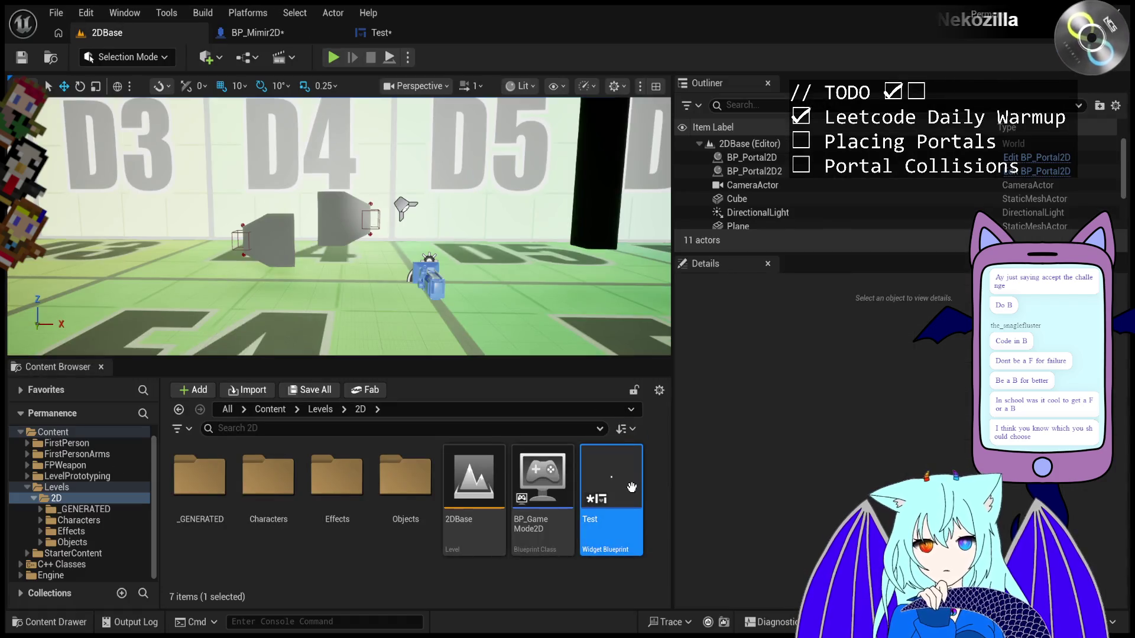
click(378, 32)
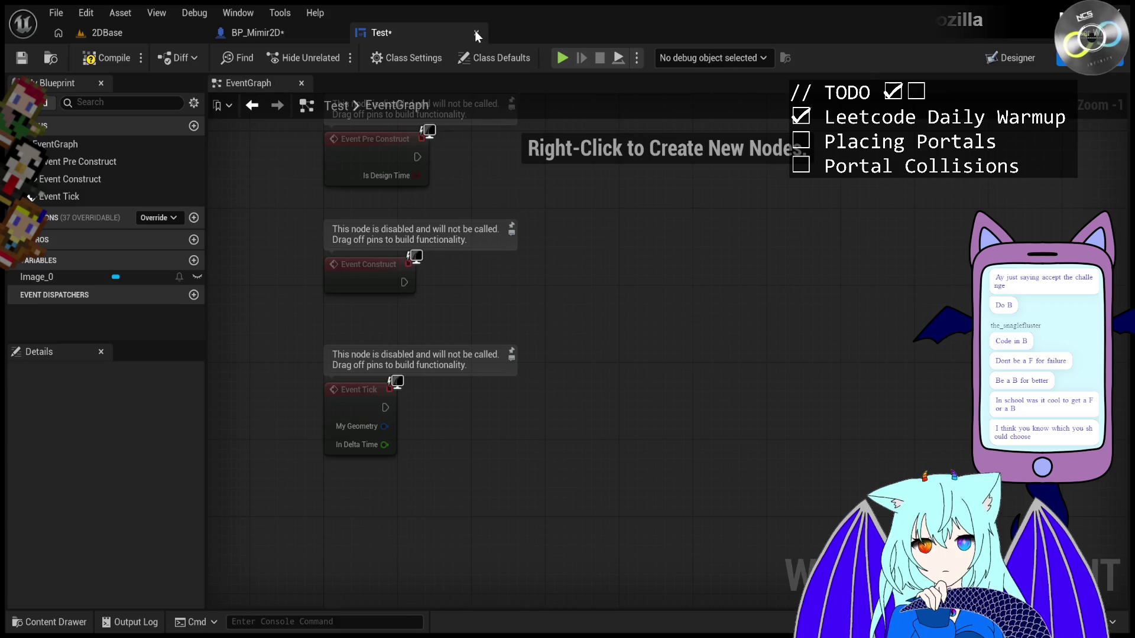
- Close the Test editor, reopen the Test widget from the Content Browser, and select its Text Block
click(476, 32)
click(149, 37)
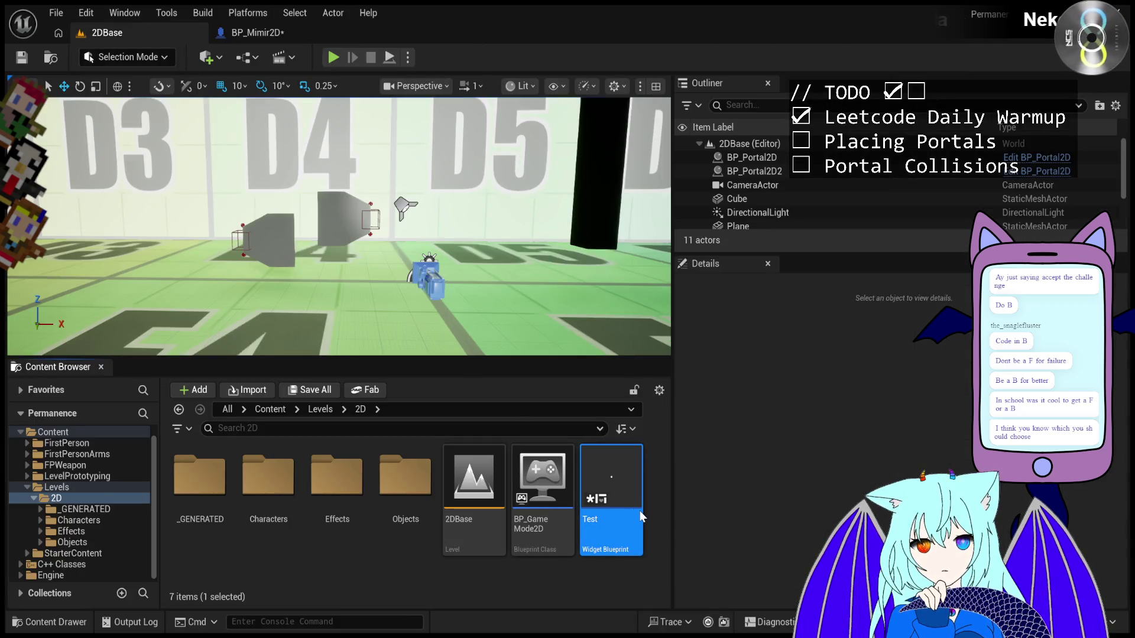
double_click(640, 510)
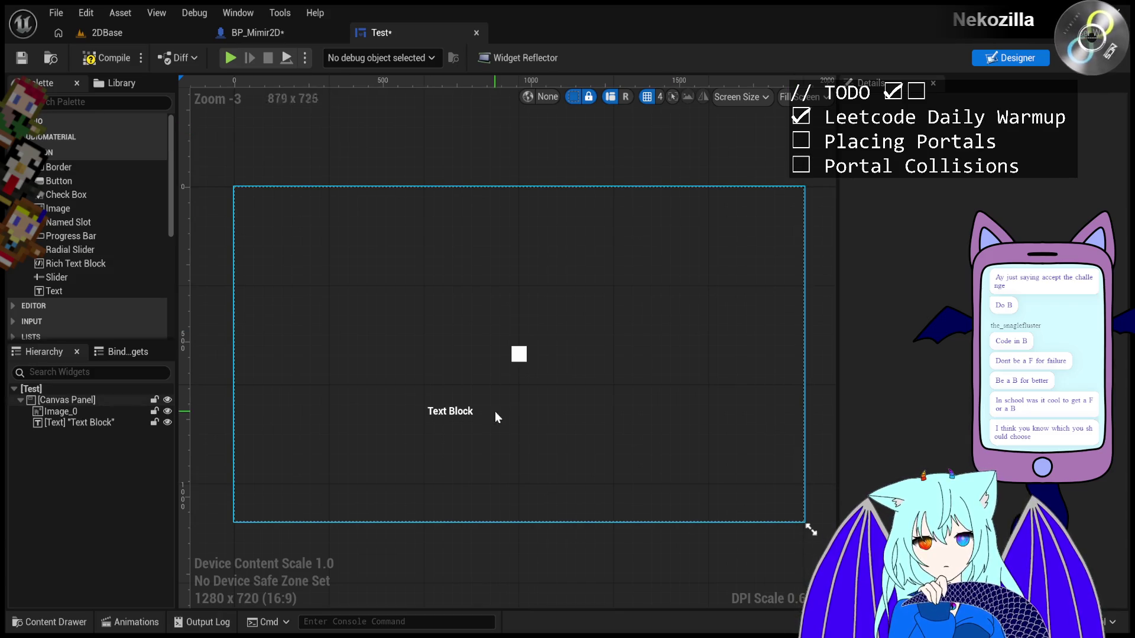
click(451, 410)
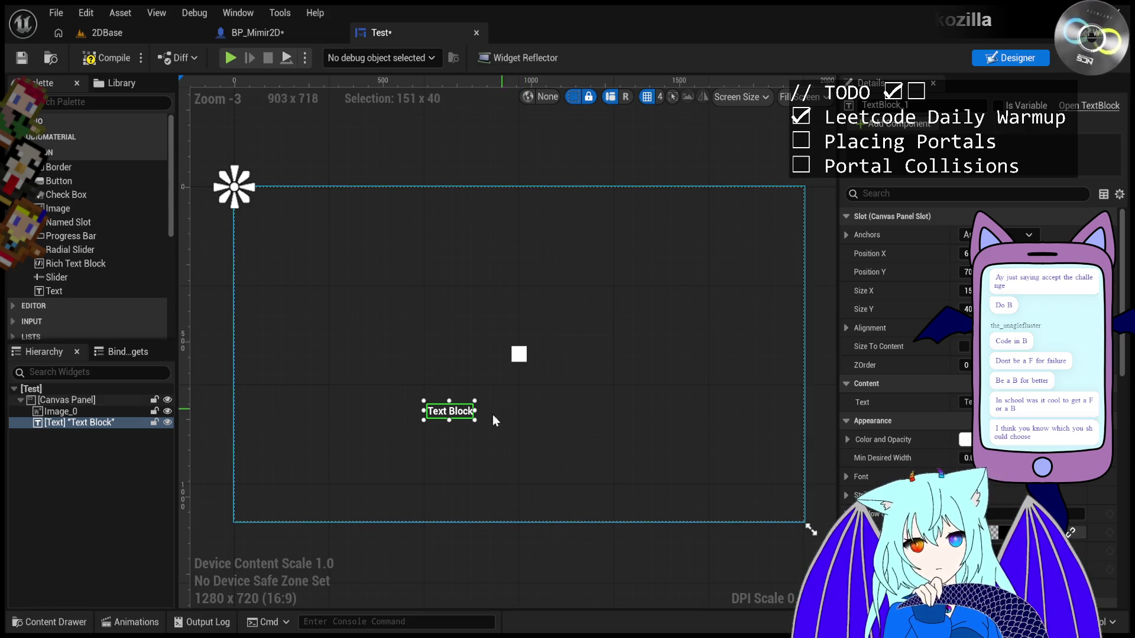
- Delete the selected Text Block, leaving only Image_0 on the canvas
key(Delete)
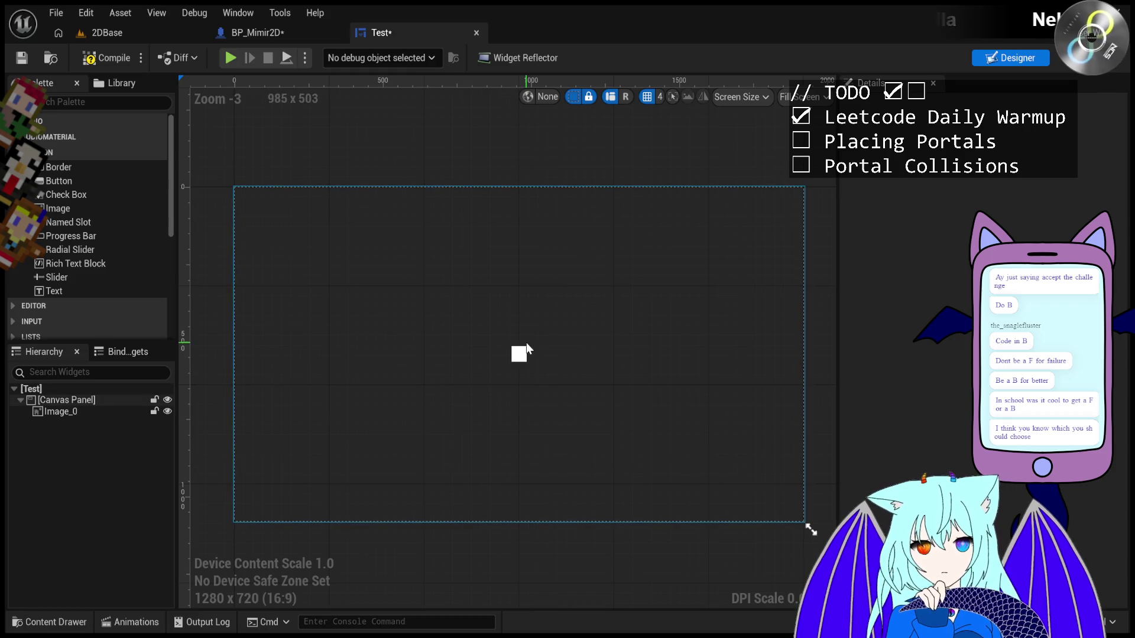
click(522, 351)
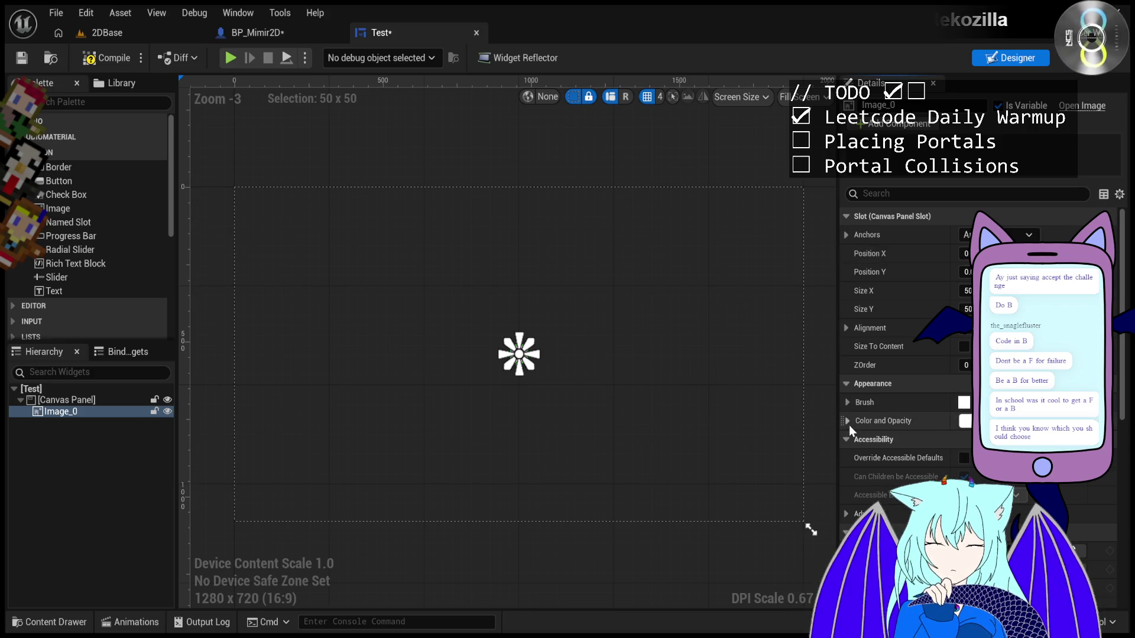
scroll(877, 452, down, 3)
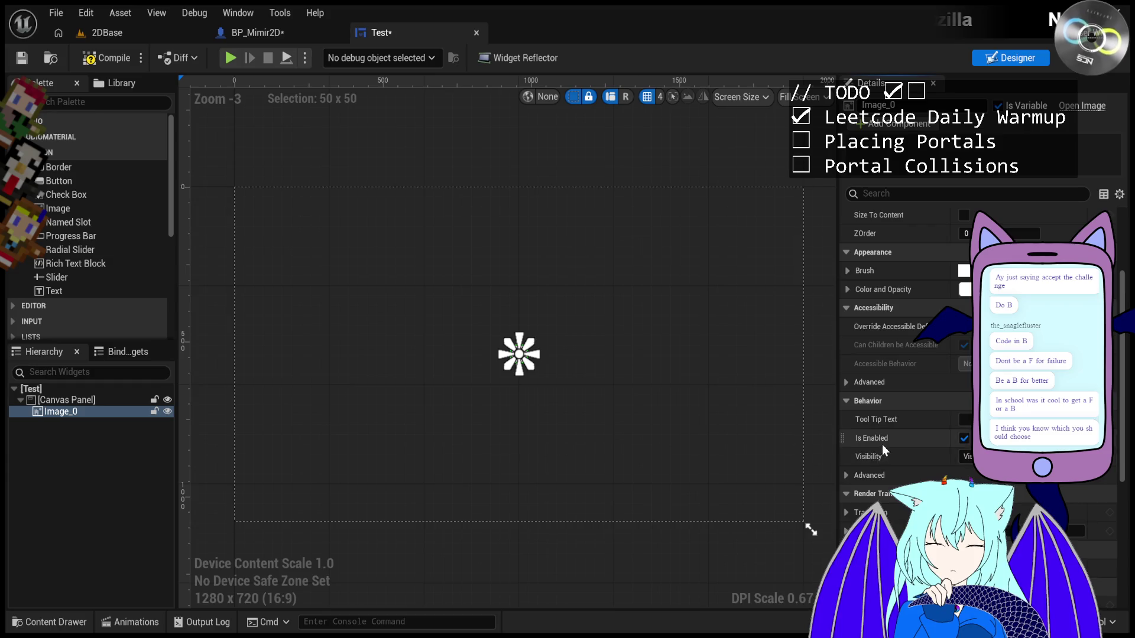
scroll(882, 443, down, 3)
scroll(883, 441, down, 2)
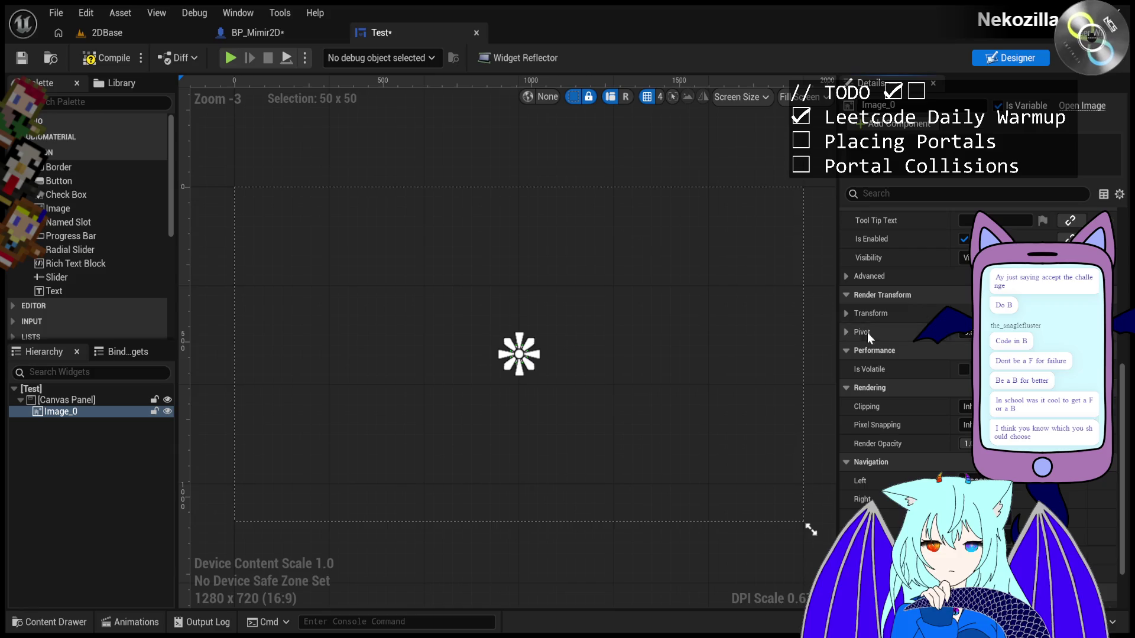
click(845, 313)
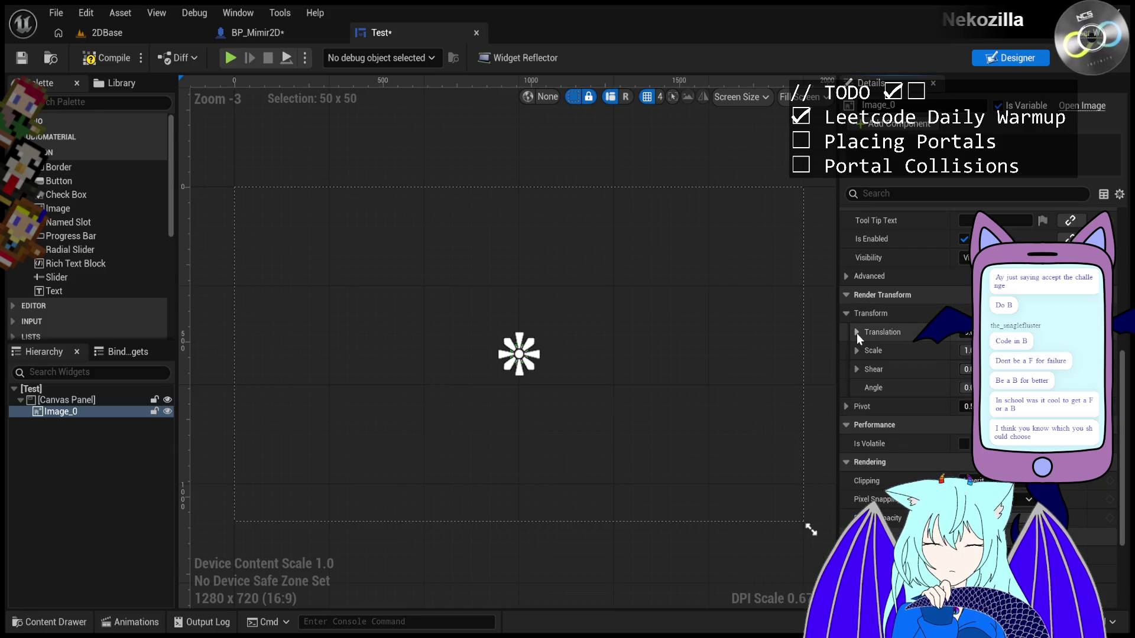
scroll(856, 333, up, 6)
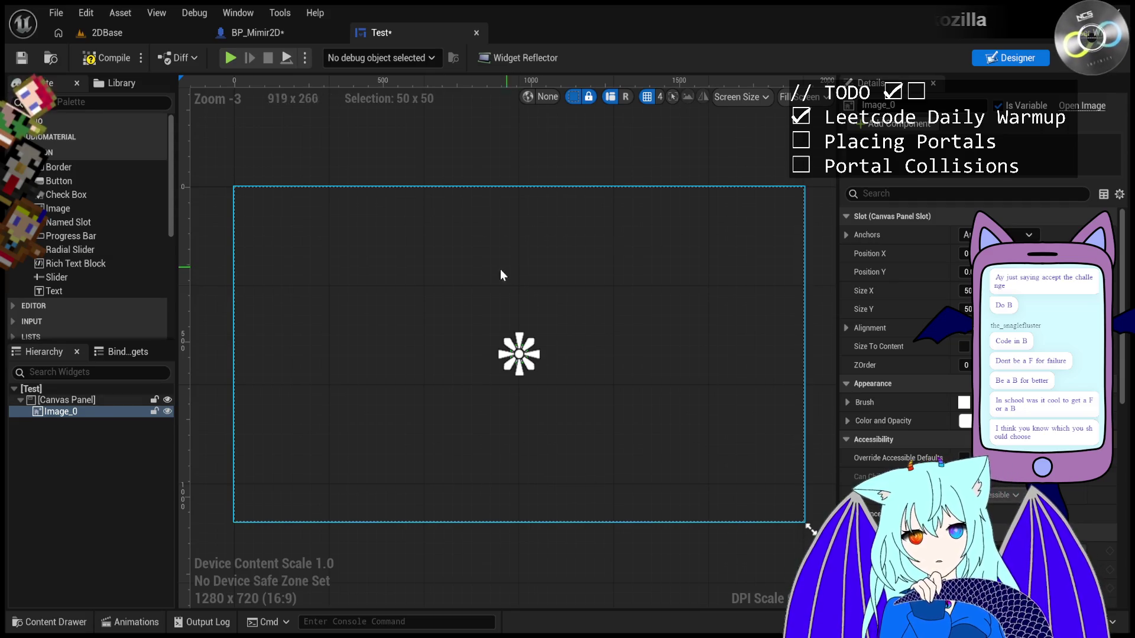
- Close the BP_Mimir2D blueprint editor and return to the 2DBase level
click(282, 37)
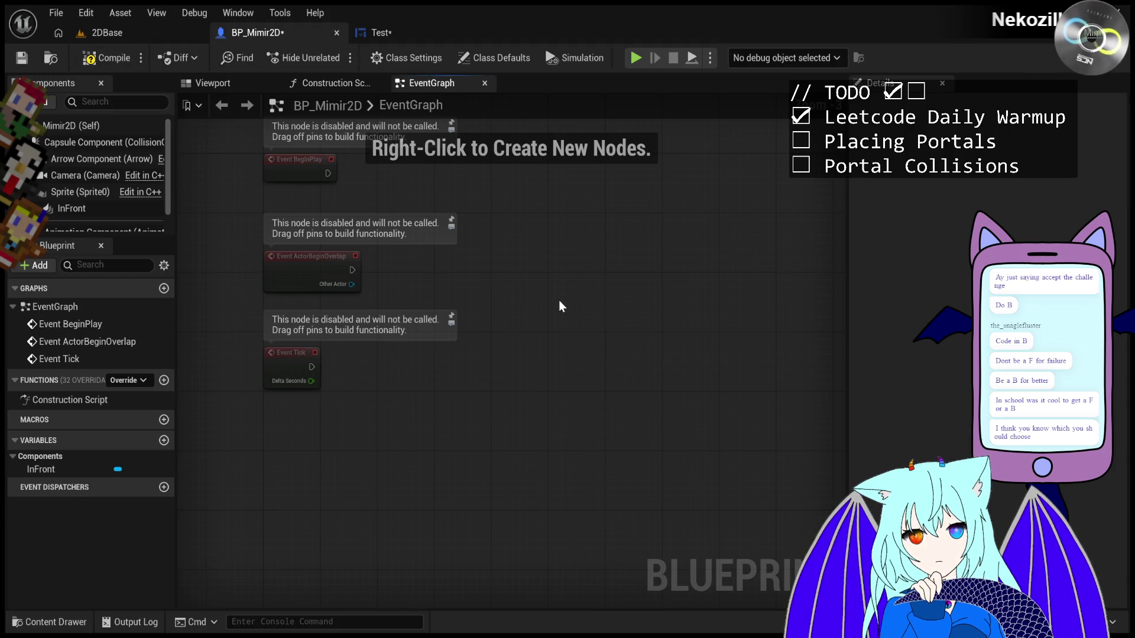
click(336, 33)
click(139, 32)
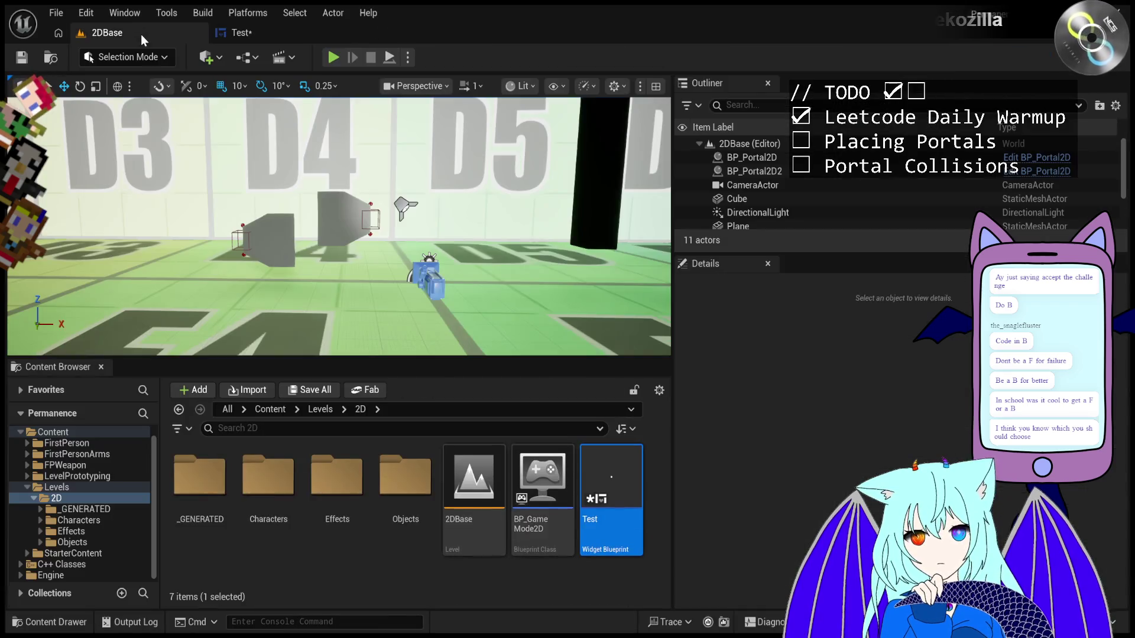
- Reopen BP_Mimir2D from Content > Characters > Mimir and show its Viewport
double_click(76, 523)
double_click(199, 476)
double_click(337, 482)
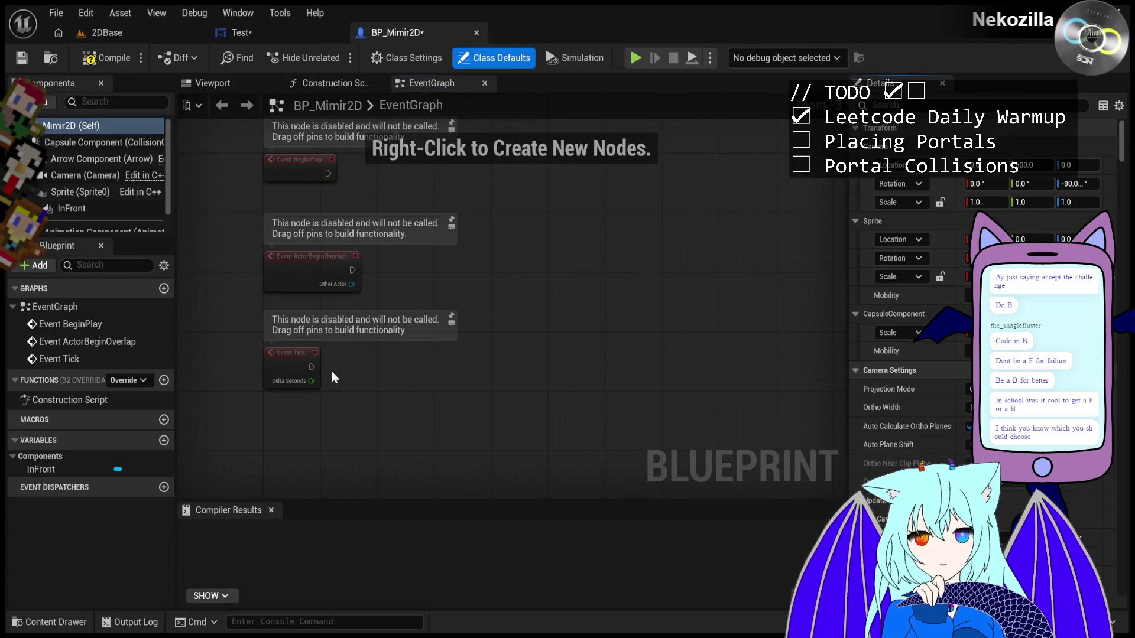
click(209, 83)
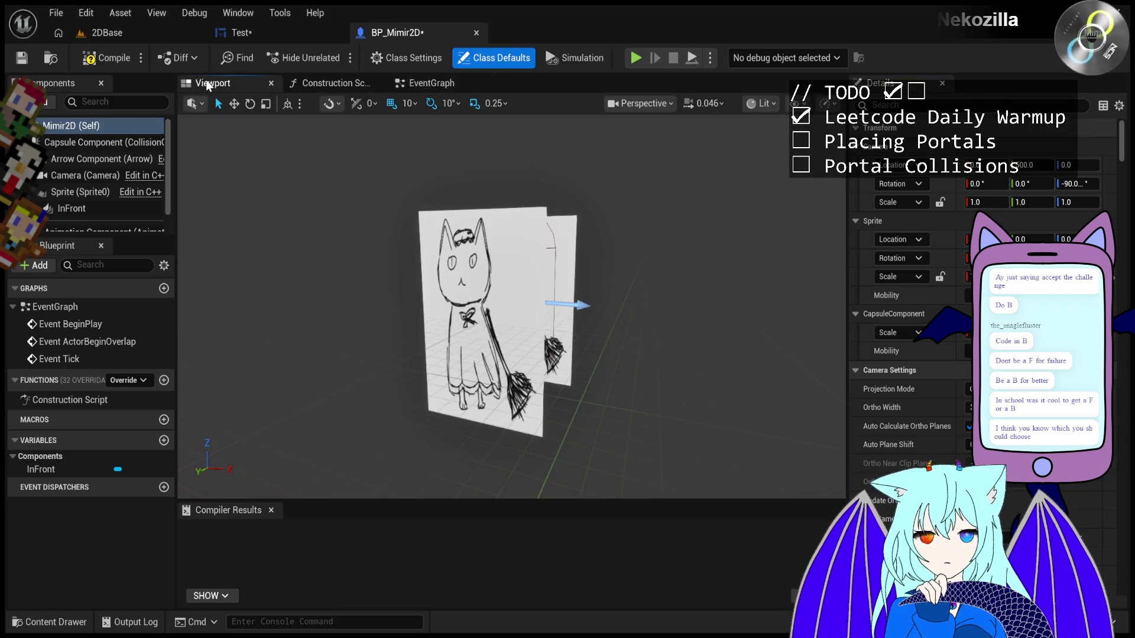
click(907, 105)
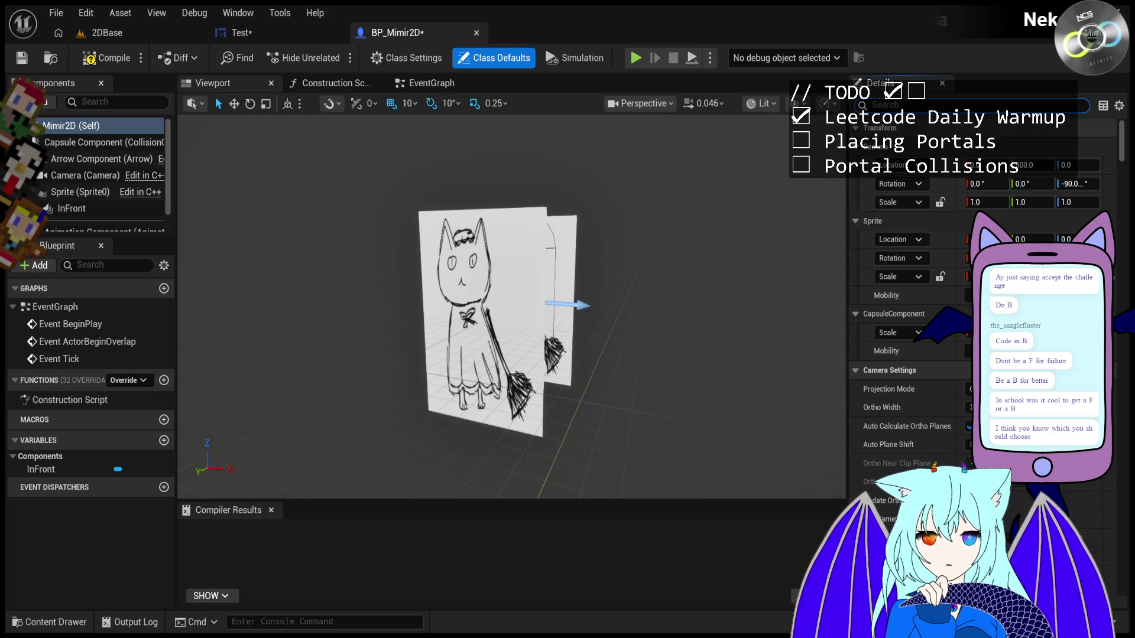